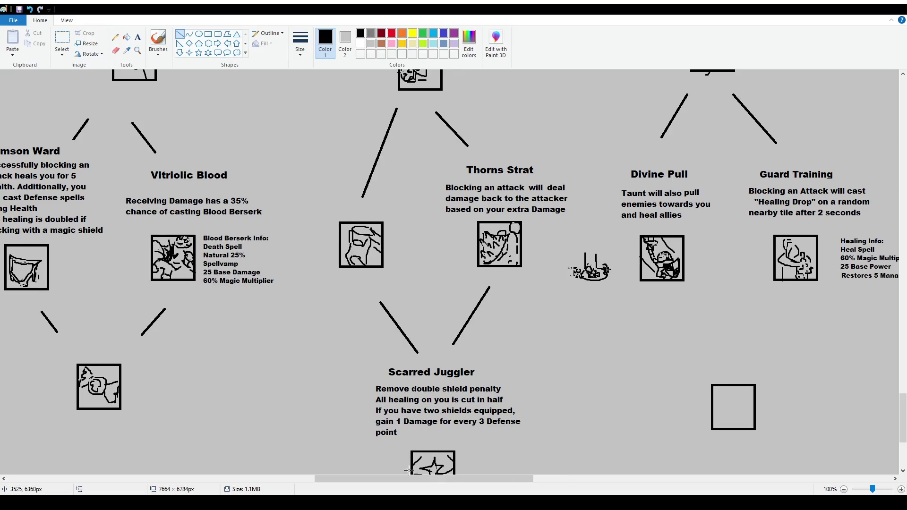
# - Type the note 'Except for static or boss monsters' at size 10 in a text box beside Divine Pull
pyautogui.moveTo(455, 479); pyautogui.dragTo(518, 493)
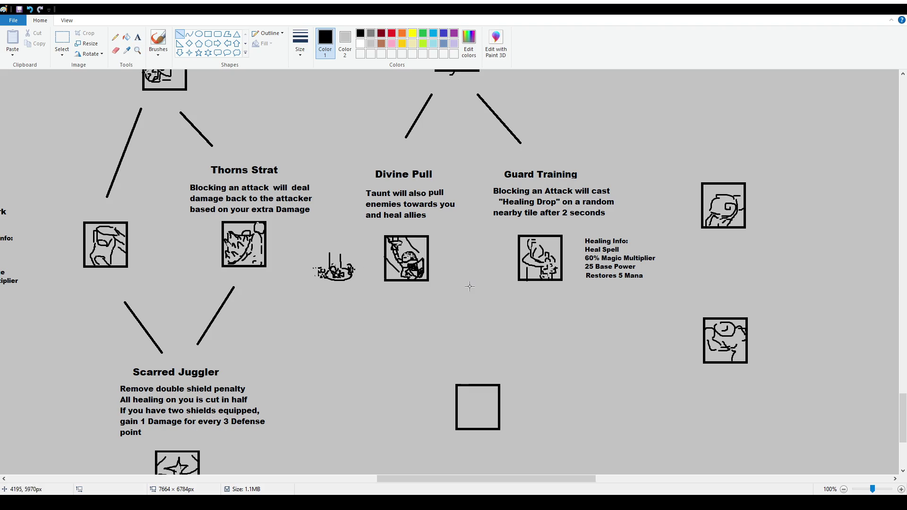
pyautogui.scroll(-2, 469, 286)
pyautogui.click(142, 42)
pyautogui.click(180, 34)
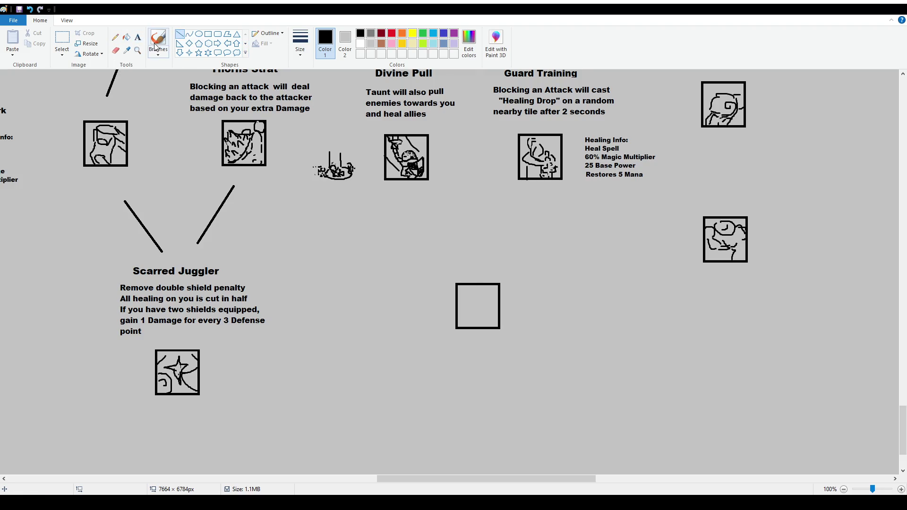
pyautogui.scroll(2, 469, 231)
pyautogui.keyDown('ctrl'); pyautogui.scroll(1, 468, 231); pyautogui.keyUp('ctrl')
pyautogui.moveTo(446, 479)
pyautogui.mouseDown()
pyautogui.moveTo(513, 478)
pyautogui.moveTo(501, 491)
pyautogui.mouseUp()
pyautogui.click(137, 36)
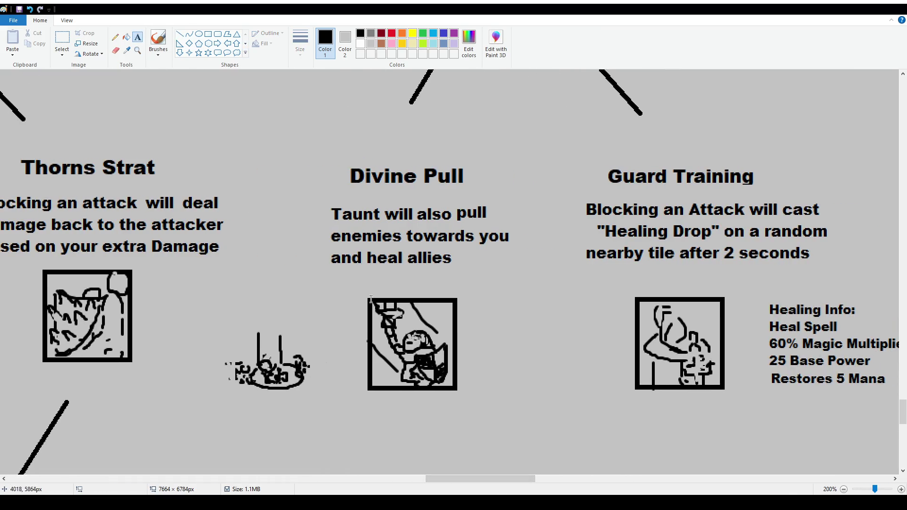
pyautogui.moveTo(244, 231); pyautogui.dragTo(332, 287)
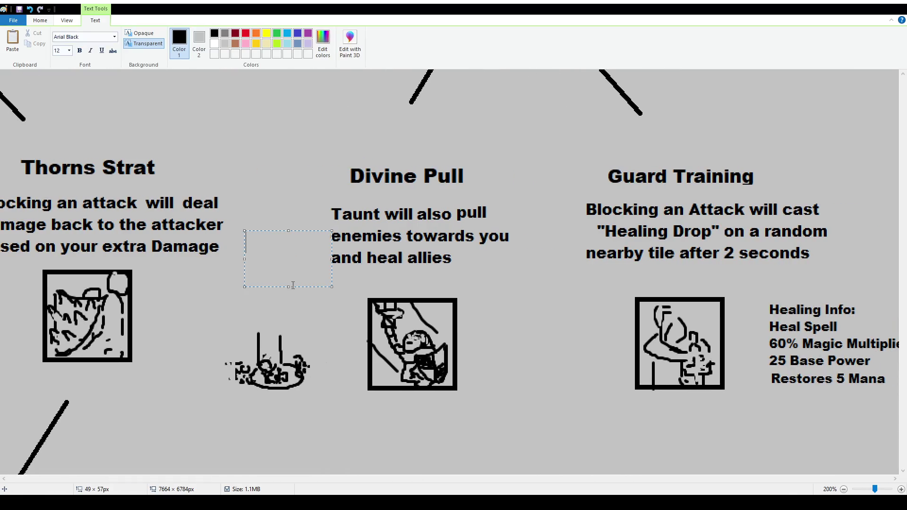
pyautogui.doubleClick(65, 49)
pyautogui.write('10')
pyautogui.write('Except for static ')
pyautogui.write('or ')
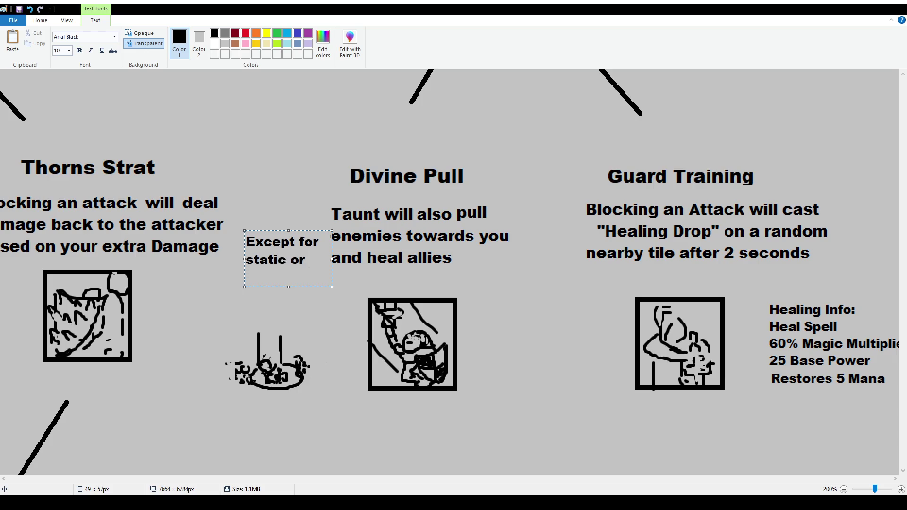
pyautogui.write('boss monsters')
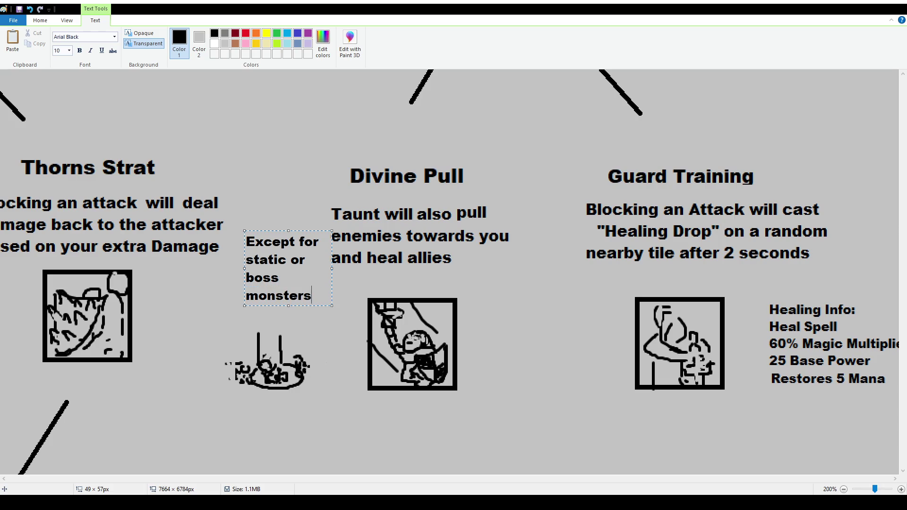
# - Try font size 11 on the whole note, then set it back to size 10
pyautogui.hotkey('ctrl', 'a')
pyautogui.click(59, 50)
pyautogui.write('11')
pyautogui.press('Return')
pyautogui.click(66, 50)
pyautogui.write('10')
pyautogui.press('Return')
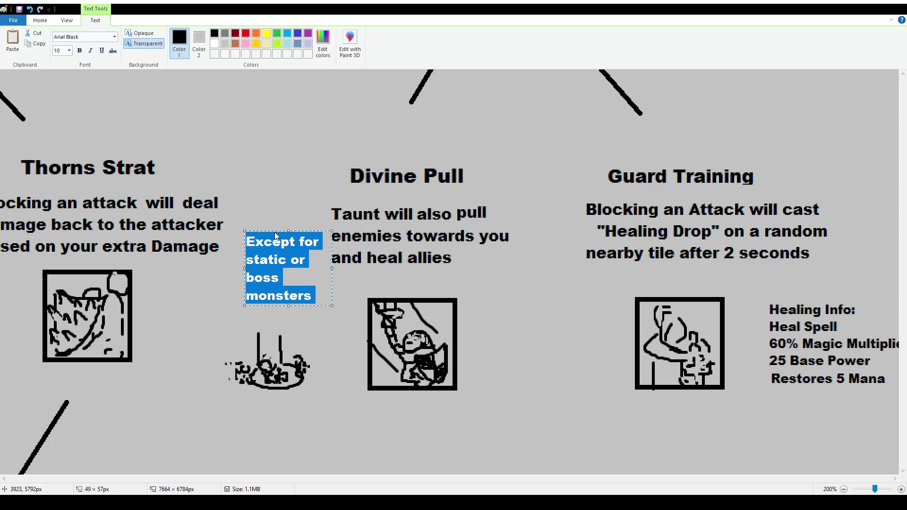
# - Move the note to the right of the Divine Pull icon and commit it
pyautogui.moveTo(276, 233); pyautogui.dragTo(499, 301)
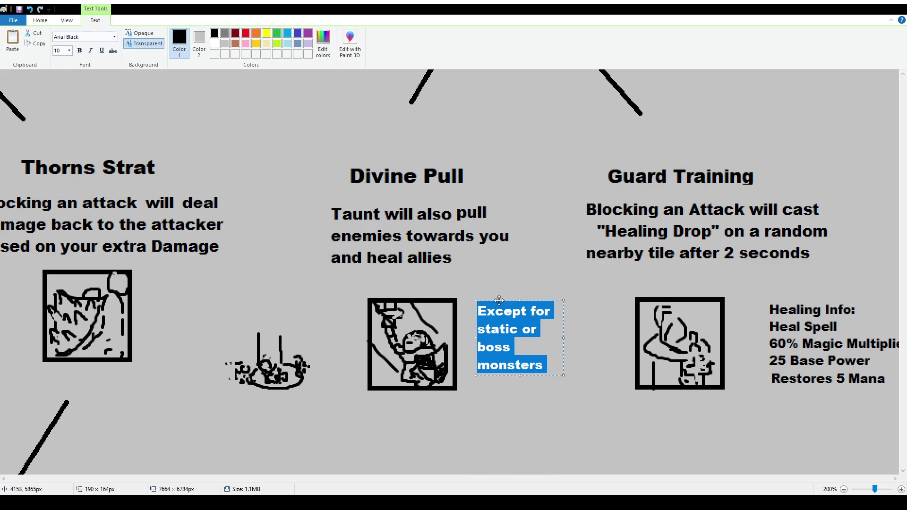
pyautogui.click(231, 246)
pyautogui.scroll(-1, 231, 247)
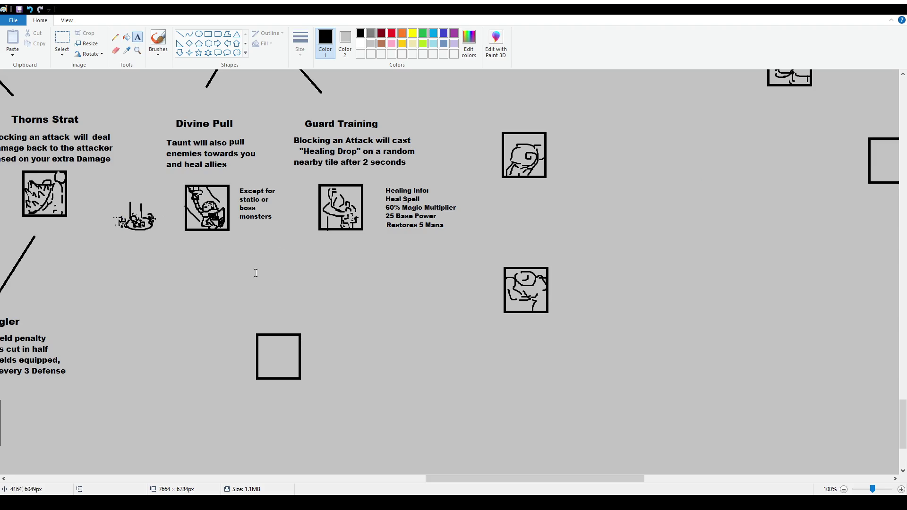
pyautogui.click(158, 40)
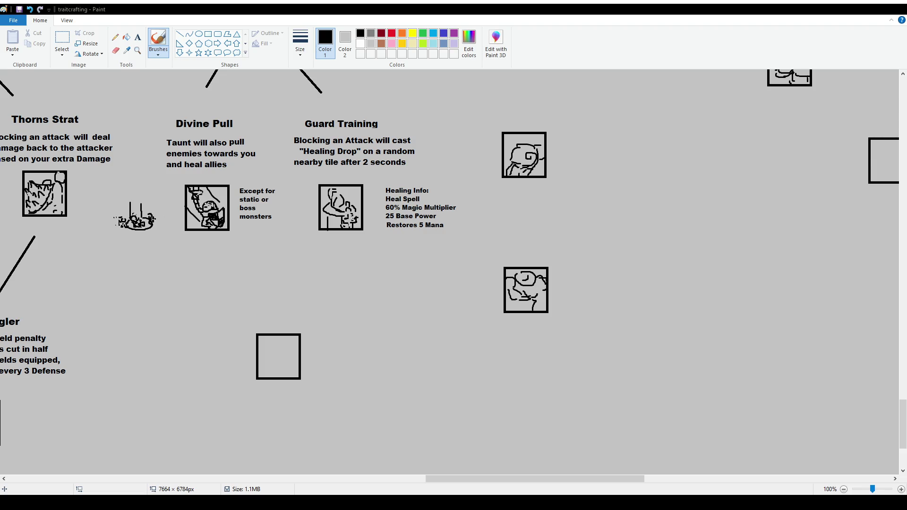
pyautogui.keyDown('ctrl'); pyautogui.scroll(1, 271, 361); pyautogui.keyUp('ctrl')
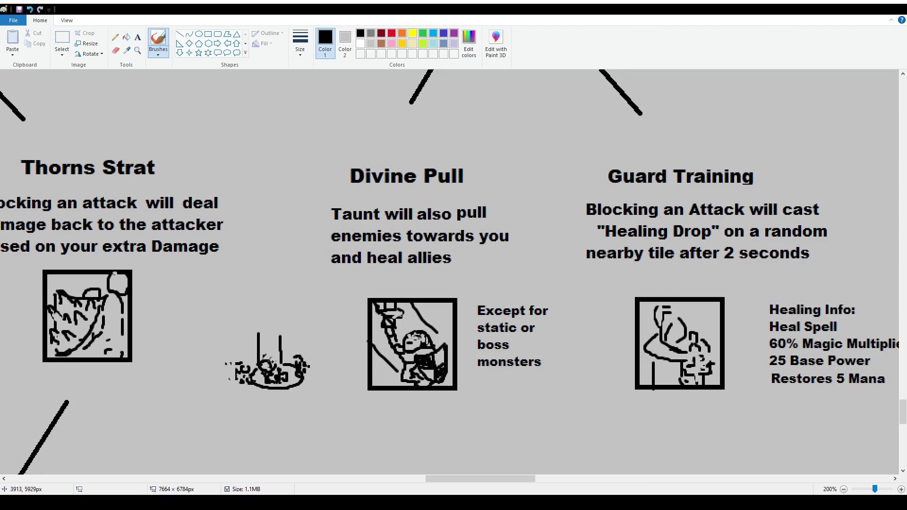
pyautogui.keyDown('ctrl'); pyautogui.scroll(1, 271, 361); pyautogui.keyUp('ctrl')
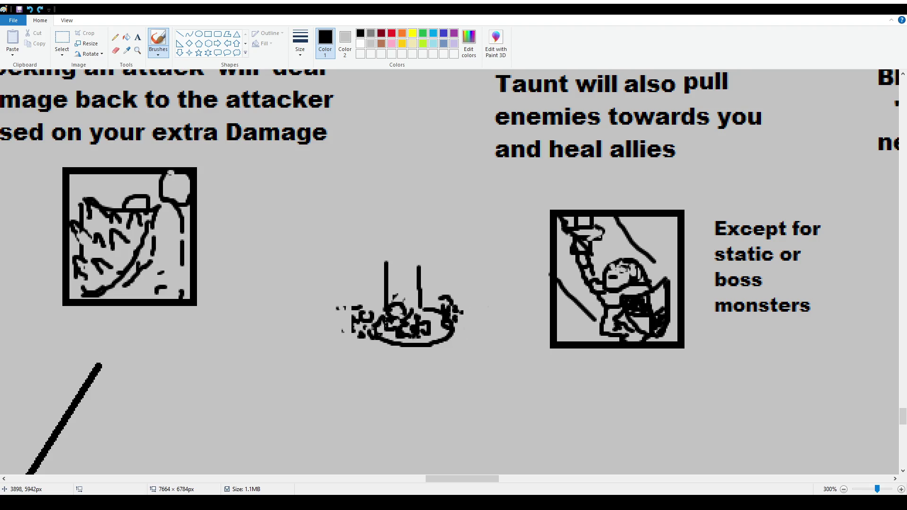
pyautogui.moveTo(387, 333); pyautogui.dragTo(393, 339)
pyautogui.keyDown('ctrl'); pyautogui.scroll(-1, 451, 339); pyautogui.keyUp('ctrl')
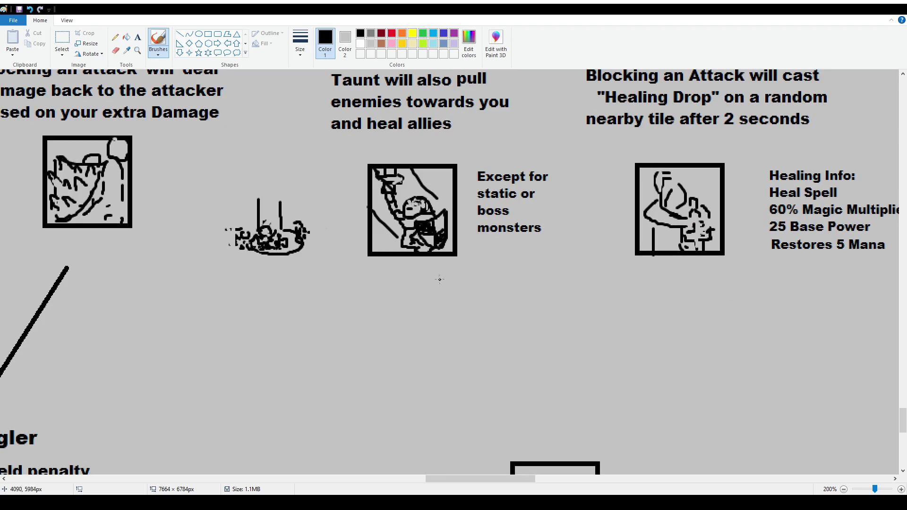
pyautogui.scroll(3, 326, 207)
pyautogui.scroll(-3, 373, 269)
pyautogui.scroll(-1, 327, 246)
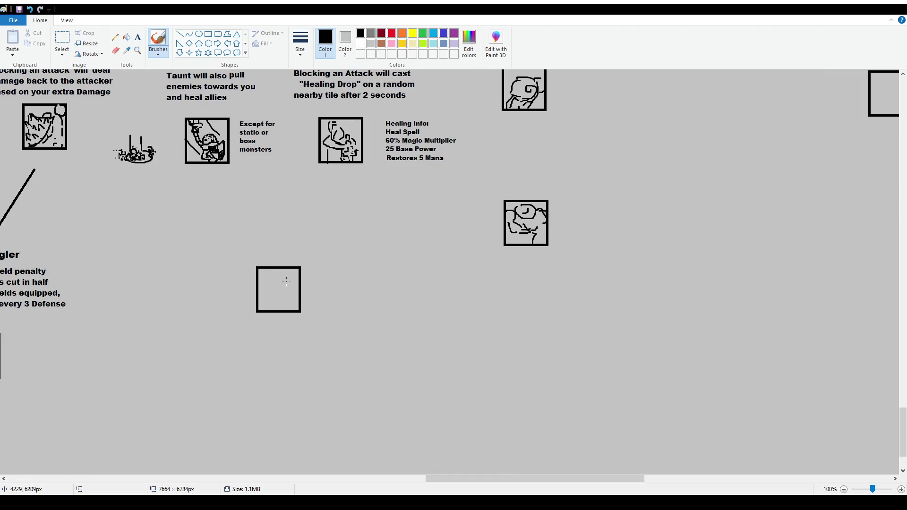
pyautogui.moveTo(437, 478); pyautogui.dragTo(128, 482)
pyautogui.scroll(5, 483, 367)
pyautogui.moveTo(457, 355)
pyautogui.mouseDown()
pyautogui.moveTo(456, 380)
pyautogui.moveTo(466, 354)
pyautogui.mouseUp()
pyautogui.hotkey('ctrl', 'z')
pyautogui.hotkey('ctrl', 'z')
pyautogui.hotkey('ctrl', 'pageup')
pyautogui.scroll(-2, 478, 367)
pyautogui.moveTo(191, 480); pyautogui.dragTo(262, 480)
pyautogui.scroll(-2, 262, 480)
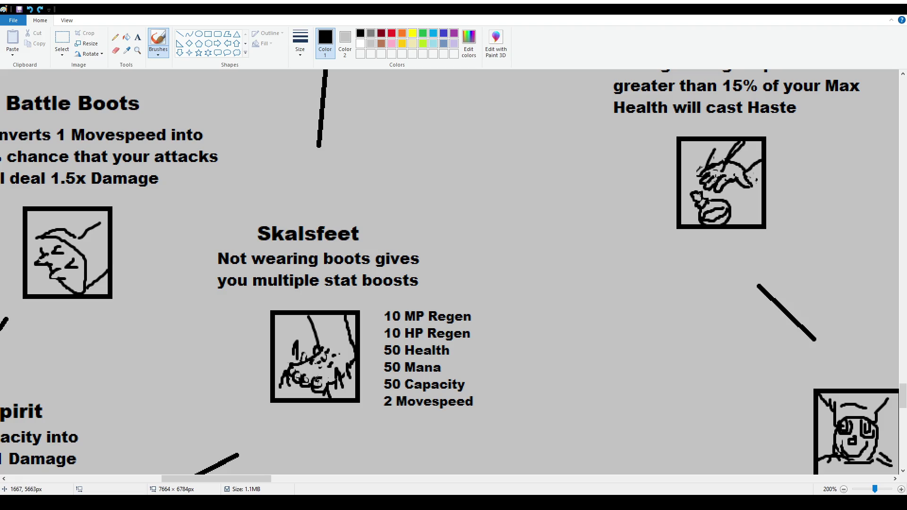
pyautogui.keyDown('ctrl'); pyautogui.scroll(-1, 358, 355); pyautogui.keyUp('ctrl')
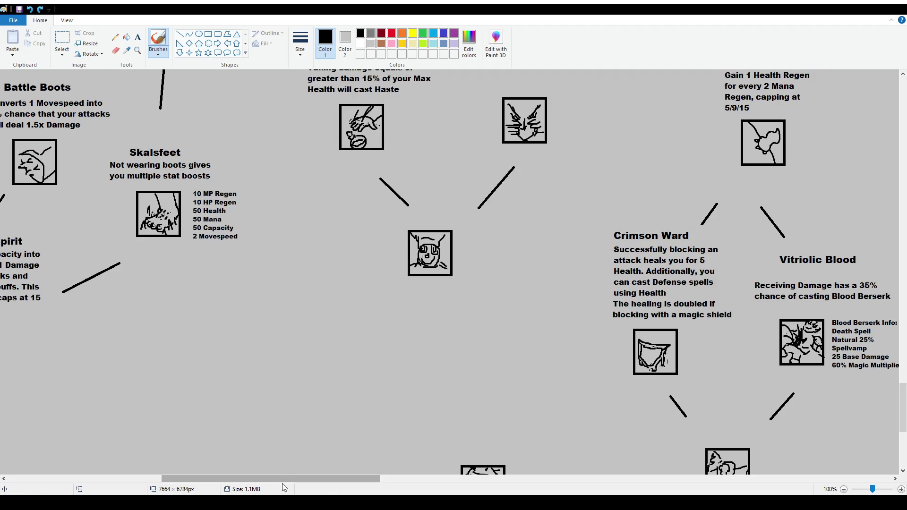
pyautogui.moveTo(268, 480); pyautogui.dragTo(512, 490)
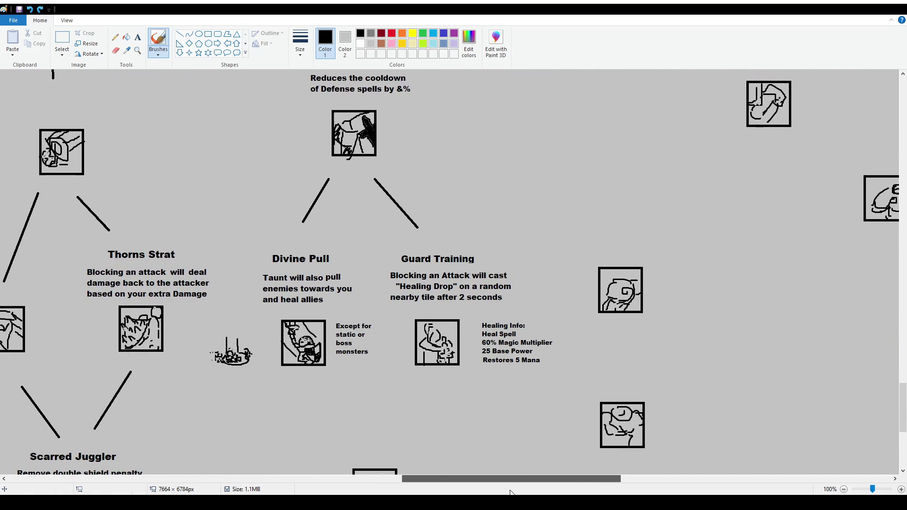
pyautogui.moveTo(237, 324); pyautogui.dragTo(226, 389)
pyautogui.hotkey('ctrl', 'z')
pyautogui.scroll(-2, 429, 370)
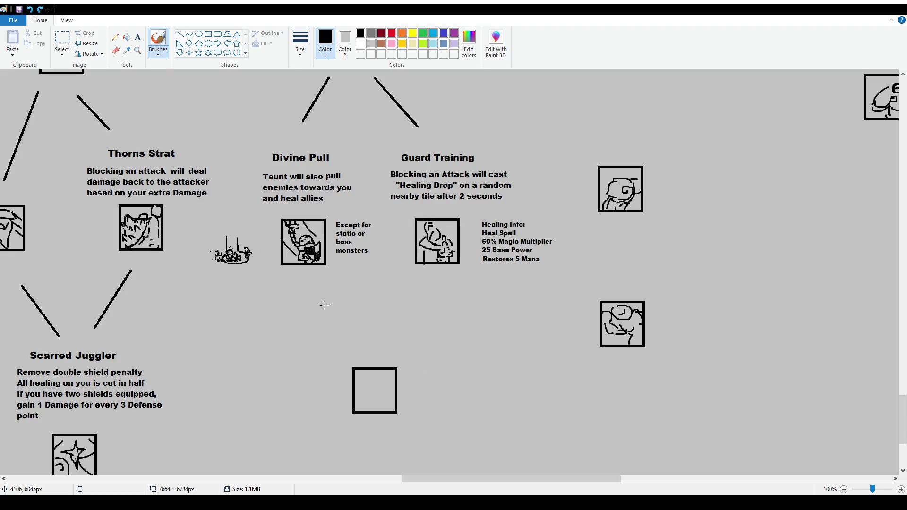
pyautogui.keyDown('ctrl'); pyautogui.scroll(2, 325, 305); pyautogui.keyUp('ctrl')
pyautogui.keyDown('ctrl'); pyautogui.scroll(-1, 373, 288); pyautogui.keyUp('ctrl')
pyautogui.scroll(-2, 539, 388)
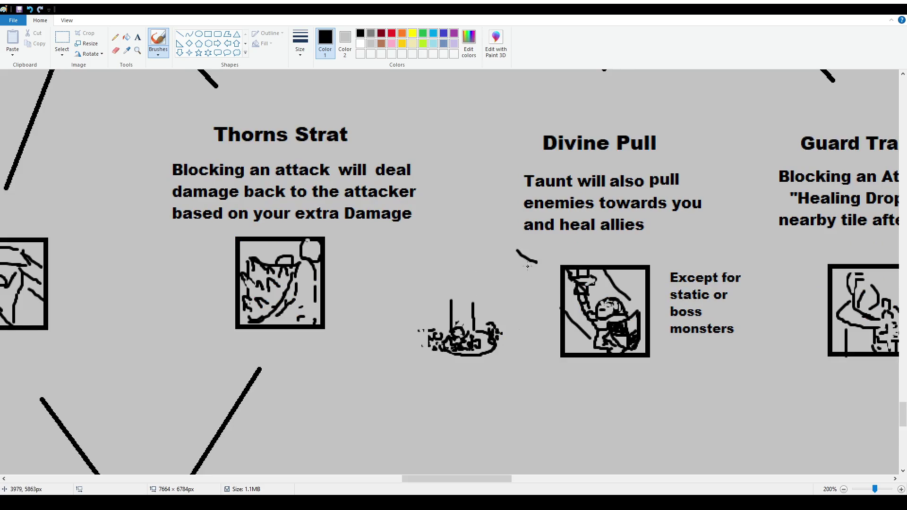
# - Rectangle-select the Divine Pull sketch and move it down below the tree
pyautogui.click(61, 40)
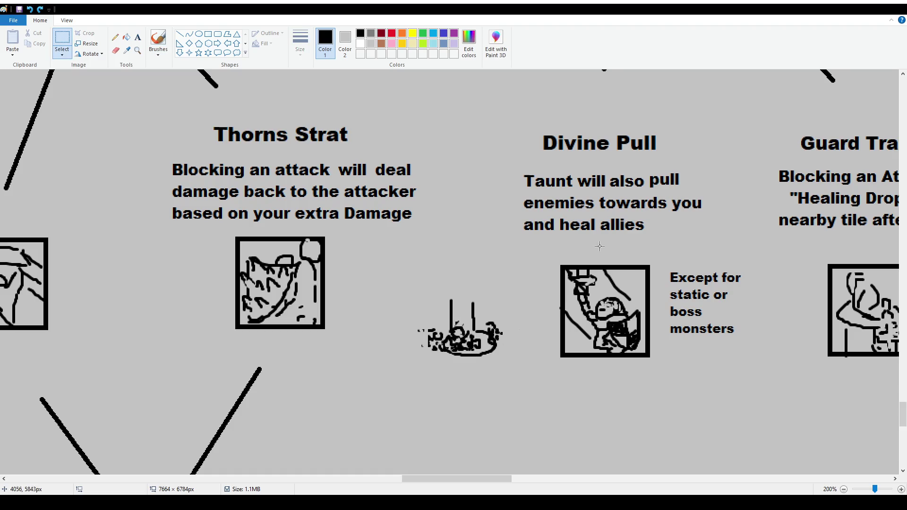
pyautogui.moveTo(552, 254); pyautogui.dragTo(658, 376)
pyautogui.scroll(-2, 568, 333)
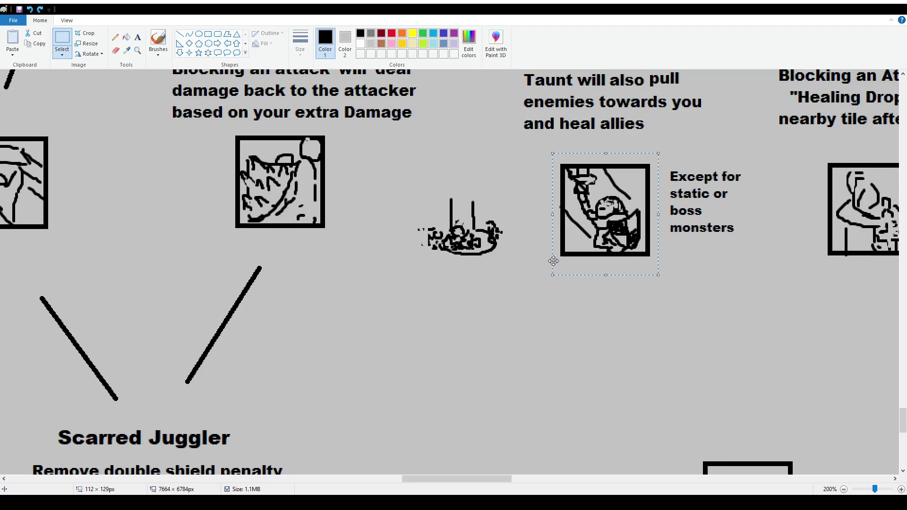
pyautogui.scroll(-1, 543, 257)
pyautogui.moveTo(273, 107)
pyautogui.mouseDown()
pyautogui.moveTo(321, 170)
pyautogui.moveTo(3, 245)
pyautogui.moveTo(271, 316)
pyautogui.mouseUp()
pyautogui.scroll(-2, 71, 298)
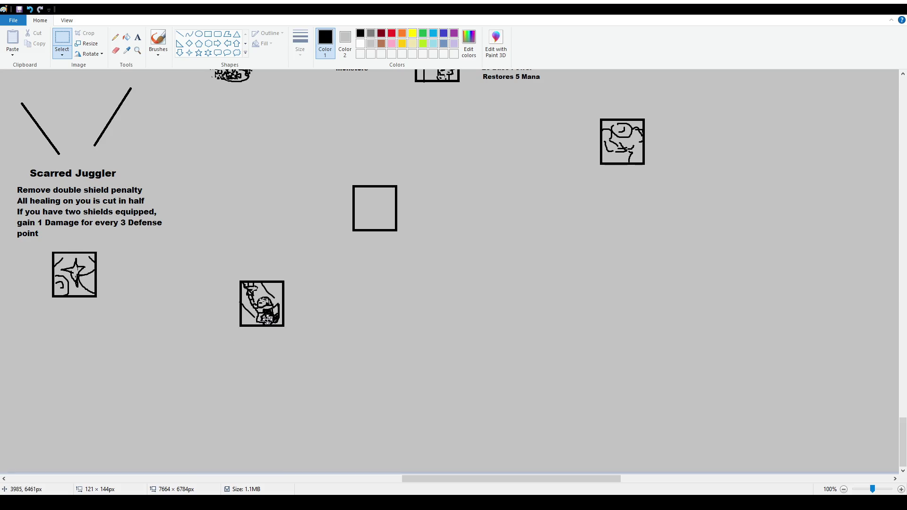
pyautogui.moveTo(427, 478); pyautogui.dragTo(390, 479)
pyautogui.scroll(-1, 341, 310)
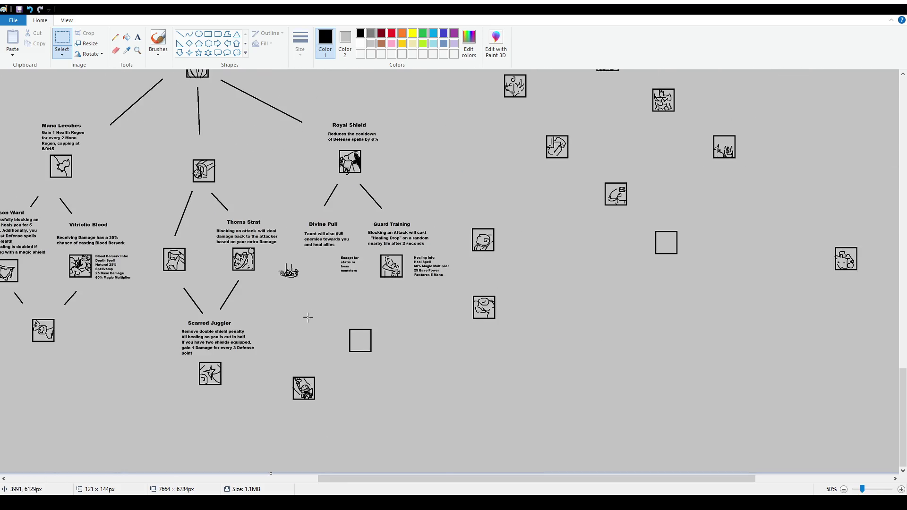
pyautogui.scroll(-1, 304, 326)
pyautogui.moveTo(448, 420)
pyautogui.mouseDown()
pyautogui.moveTo(472, 444)
pyautogui.moveTo(18, 357)
pyautogui.mouseUp()
pyautogui.click(85, 317)
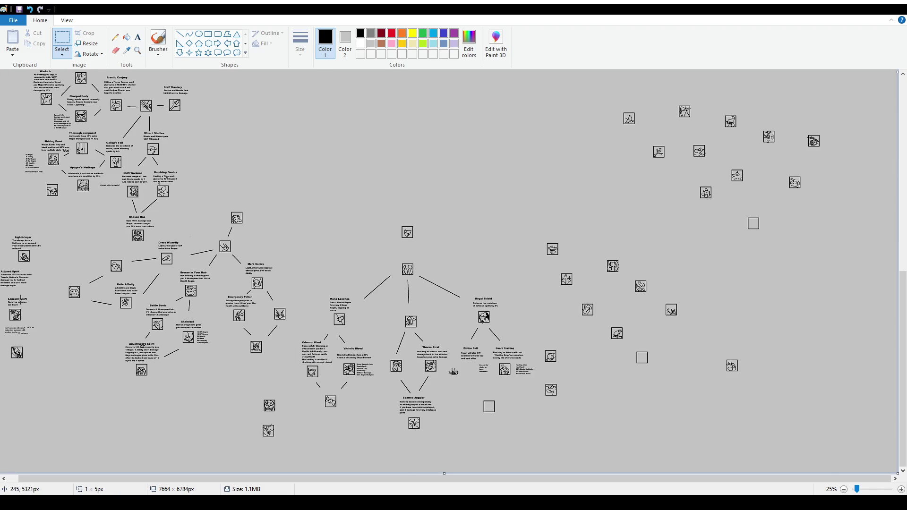
pyautogui.scroll(1, 85, 317)
pyautogui.moveTo(86, 290)
pyautogui.mouseDown()
pyautogui.moveTo(117, 324)
pyautogui.moveTo(53, 355)
pyautogui.mouseUp()
pyautogui.click(90, 355)
# - Copy an empty icon square and place the duplicate under the Divine Pull description
pyautogui.scroll(-2, 91, 355)
pyautogui.scroll(1, 90, 355)
pyautogui.scroll(-3, 95, 349)
pyautogui.scroll(-4, 102, 338)
pyautogui.scroll(-2, 111, 327)
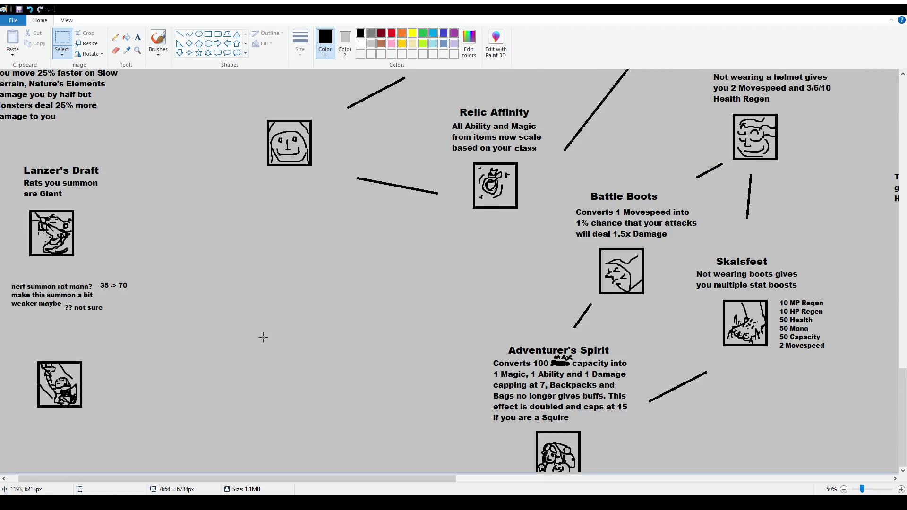
pyautogui.scroll(-1, 316, 478)
pyautogui.moveTo(316, 478); pyautogui.dragTo(564, 478)
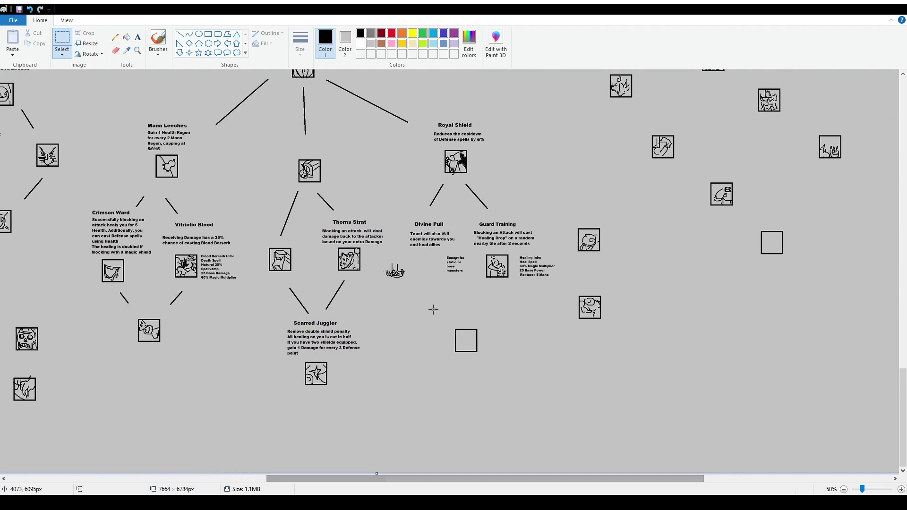
pyautogui.moveTo(446, 320); pyautogui.dragTo(487, 368)
pyautogui.hotkey('ctrl', 'c')
pyautogui.hotkey('ctrl', 'v')
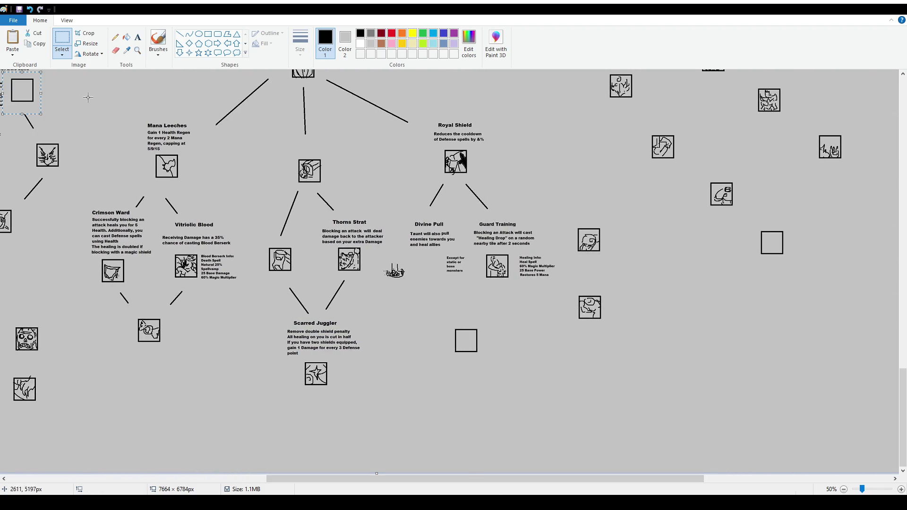
pyautogui.moveTo(15, 94); pyautogui.dragTo(420, 274)
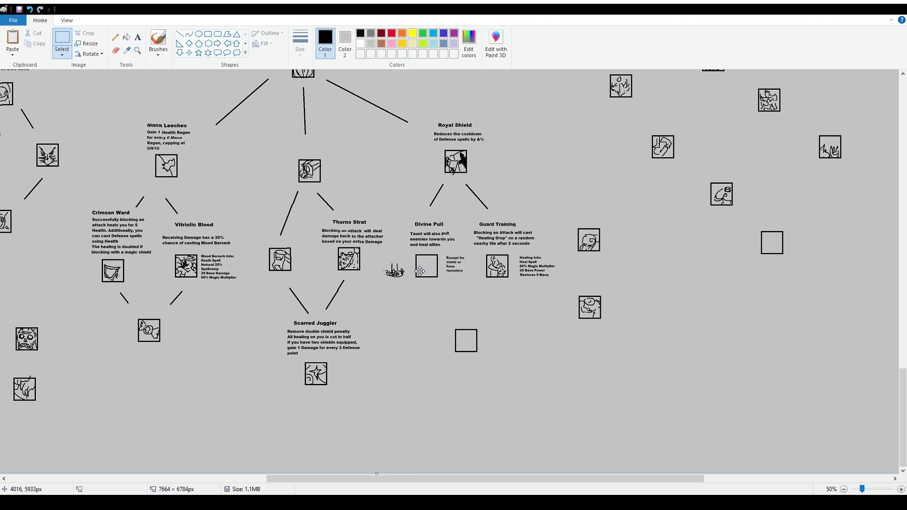
# - Drag the sketch into the new square and clear away the stray leftover dots
pyautogui.keyDown('ctrl'); pyautogui.scroll(1, 660, 405); pyautogui.keyUp('ctrl')
pyautogui.scroll(-3, 661, 406)
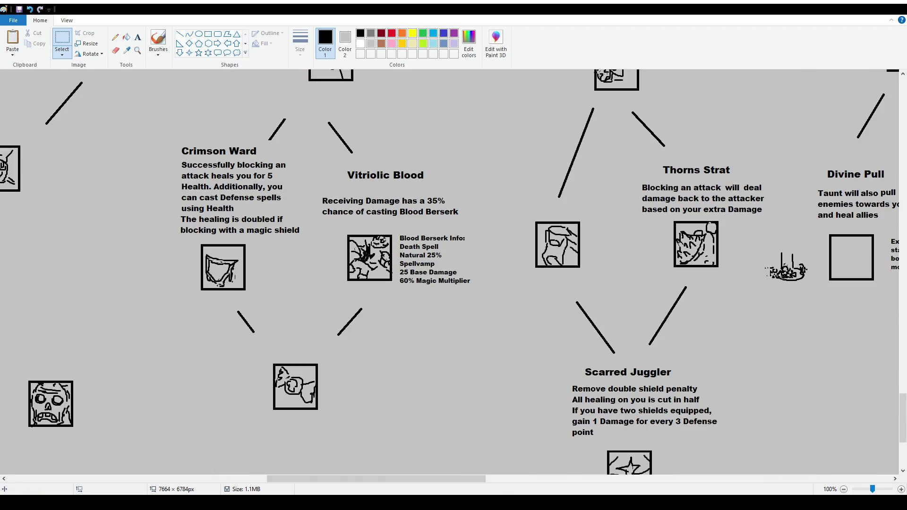
pyautogui.moveTo(378, 479); pyautogui.dragTo(547, 478)
pyautogui.keyDown('ctrl'); pyautogui.scroll(1, 163, 306); pyautogui.keyUp('ctrl')
pyautogui.scroll(-2, 163, 306)
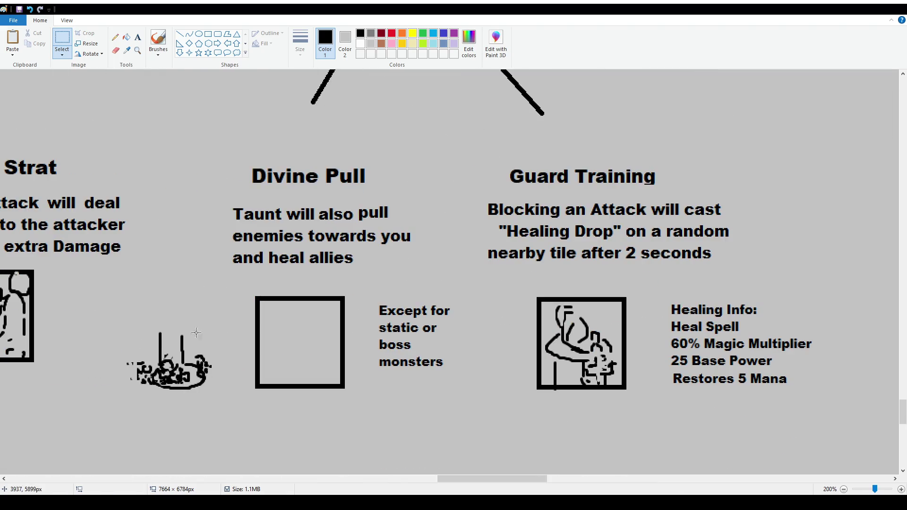
pyautogui.moveTo(136, 327)
pyautogui.mouseDown()
pyautogui.moveTo(212, 393)
pyautogui.moveTo(317, 364)
pyautogui.mouseUp()
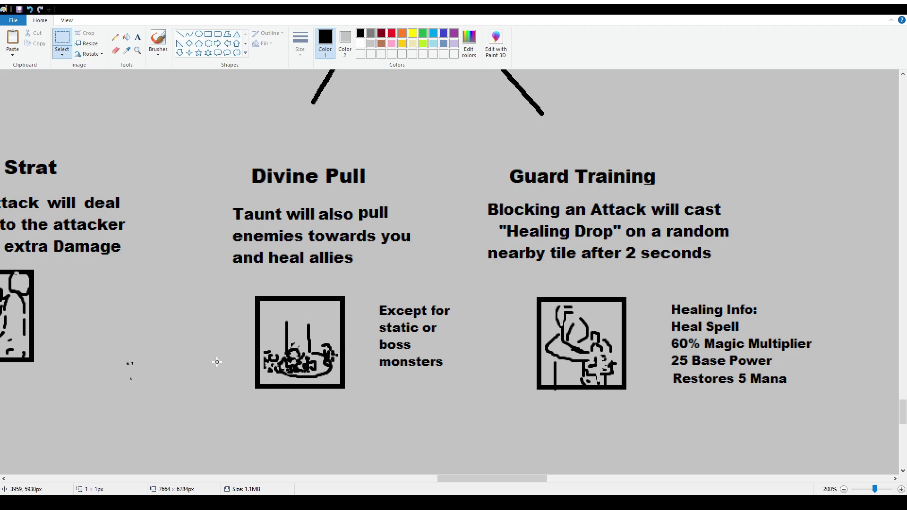
pyautogui.moveTo(106, 335); pyautogui.dragTo(158, 392)
pyautogui.click(184, 420)
pyautogui.keyDown('ctrl'); pyautogui.scroll(-1, 299, 327); pyautogui.keyUp('ctrl')
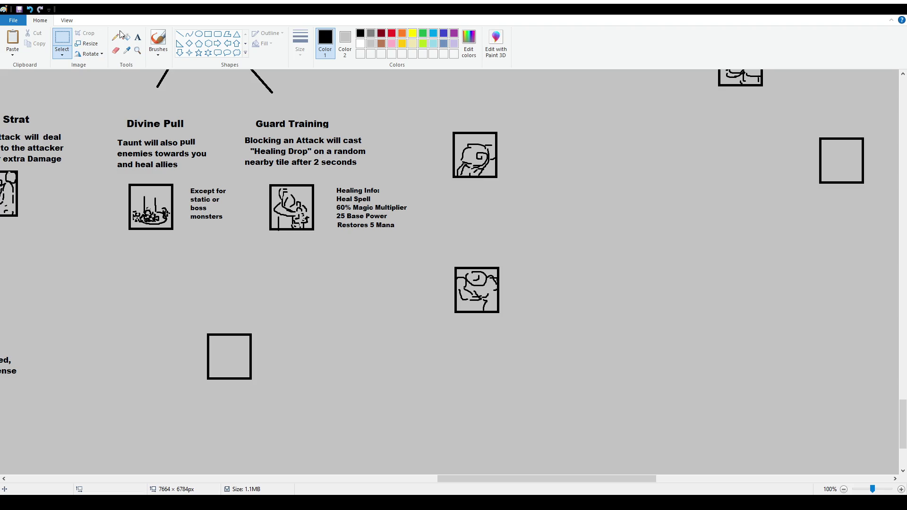
pyautogui.click(158, 40)
pyautogui.click(138, 37)
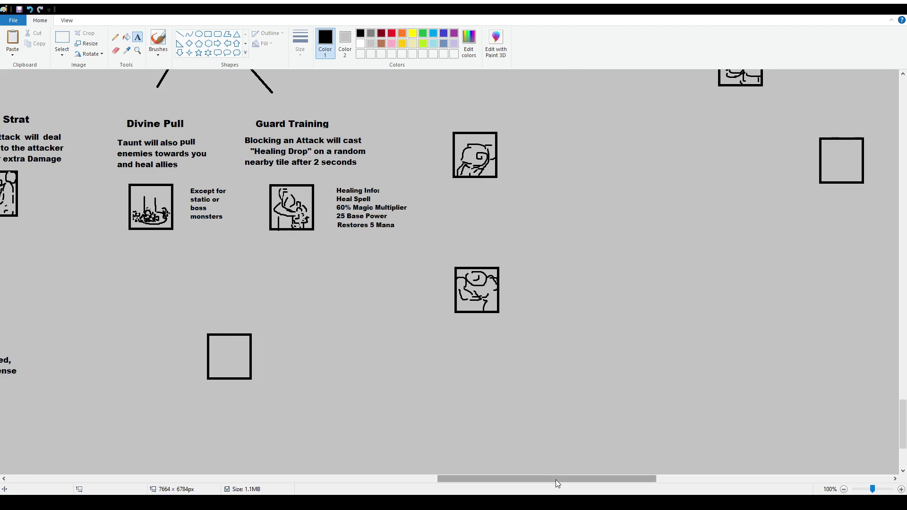
pyautogui.scroll(-2, 519, 236)
pyautogui.scroll(-2, 331, 260)
pyautogui.scroll(1, 263, 278)
pyautogui.scroll(1, 263, 278)
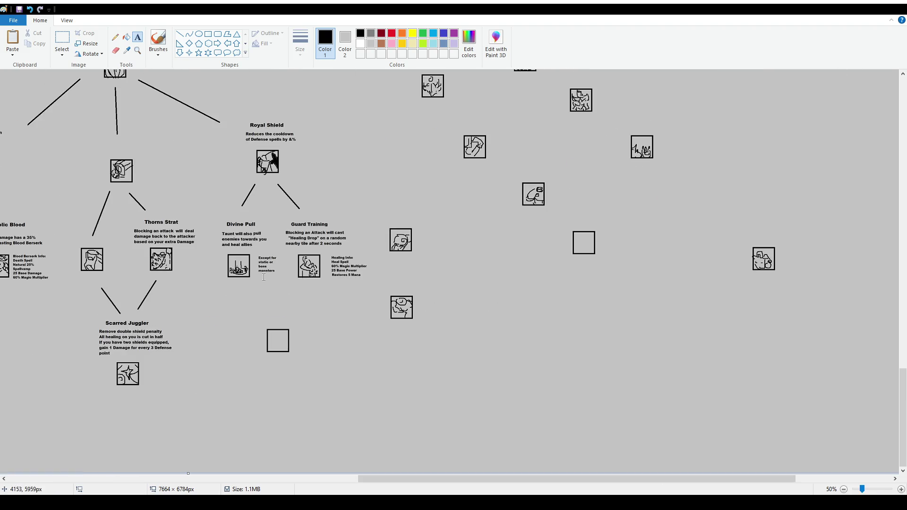
pyautogui.scroll(1, 273, 256)
pyautogui.scroll(-2, 472, 255)
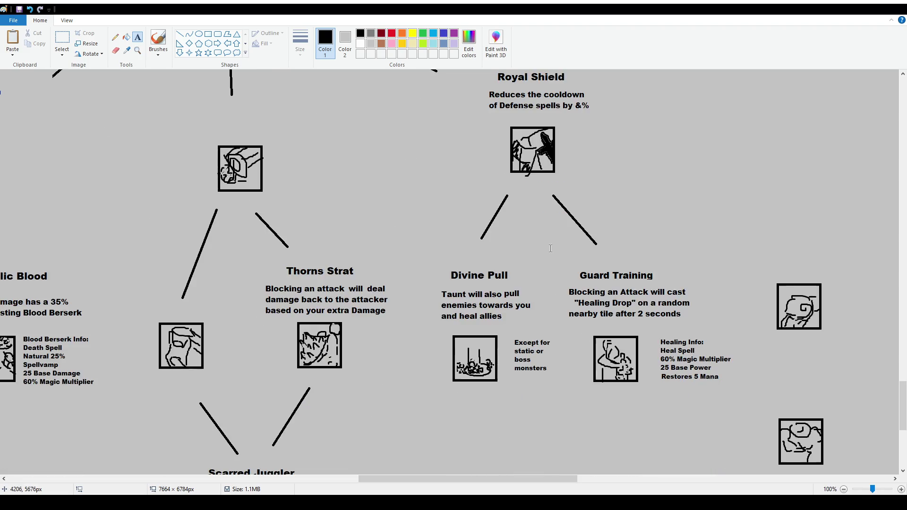
pyautogui.scroll(-2, 550, 248)
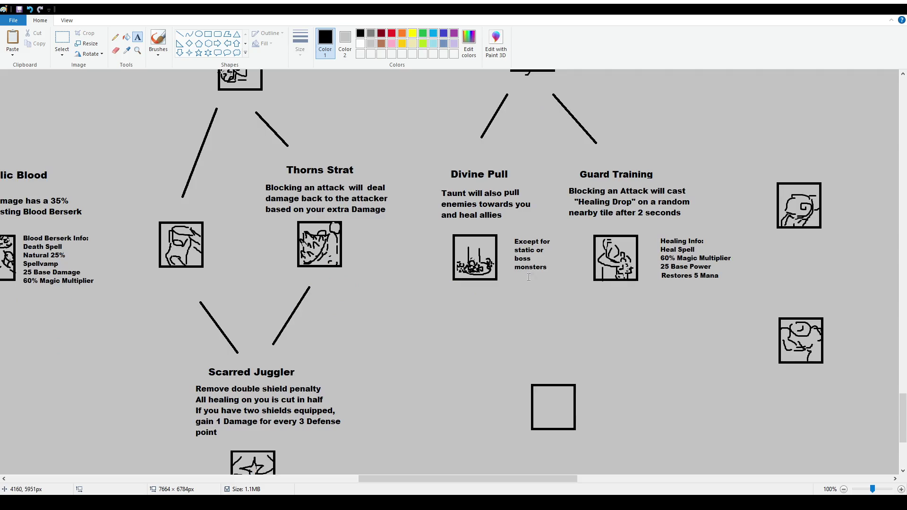
pyautogui.click(157, 38)
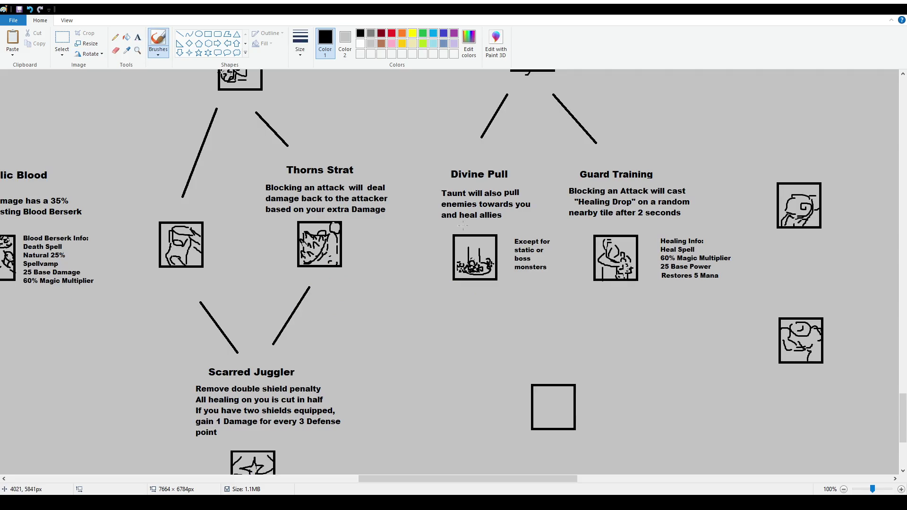
pyautogui.moveTo(401, 133); pyautogui.dragTo(437, 161)
pyautogui.hotkey('ctrl', 'z')
pyautogui.hotkey('ctrl', 'z')
pyautogui.scroll(2, 458, 232)
pyautogui.scroll(2, 458, 232)
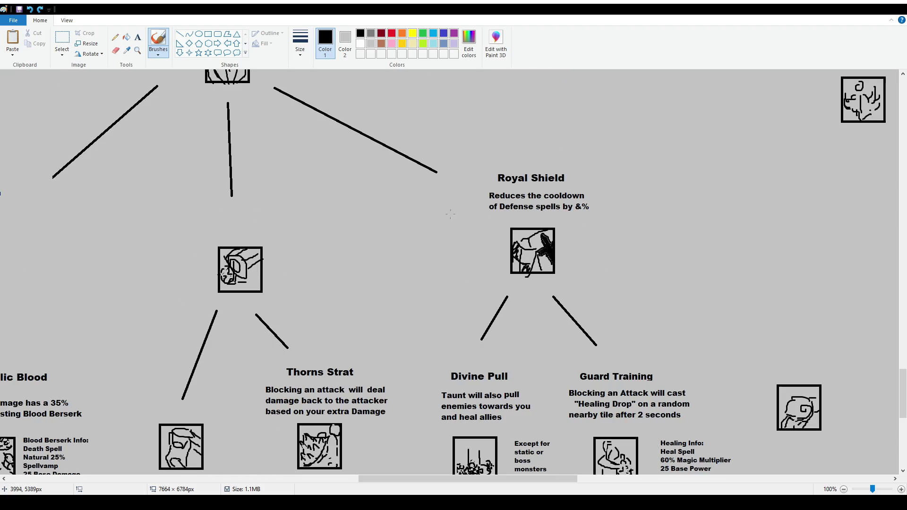
pyautogui.scroll(-4, 457, 231)
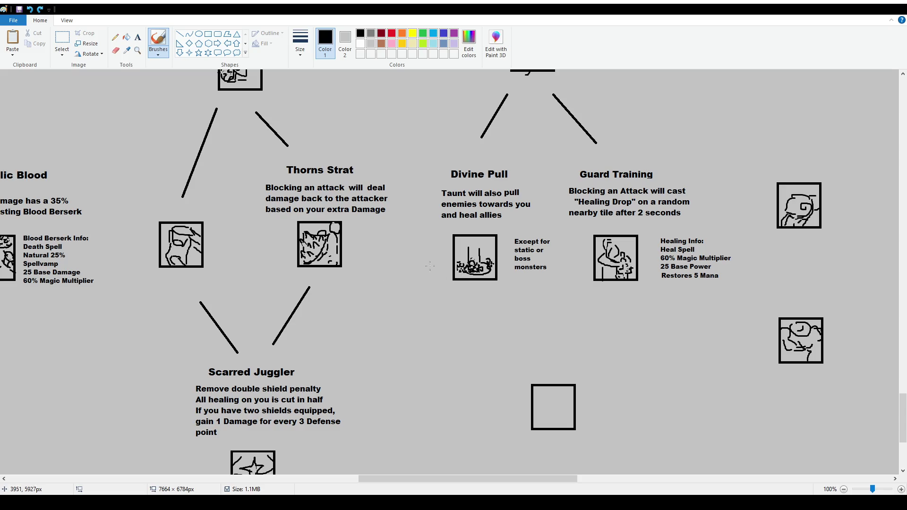
pyautogui.scroll(4, 468, 197)
pyautogui.scroll(-2, 468, 197)
pyautogui.scroll(-2, 511, 292)
pyautogui.scroll(2, 481, 274)
pyautogui.scroll(2, 482, 274)
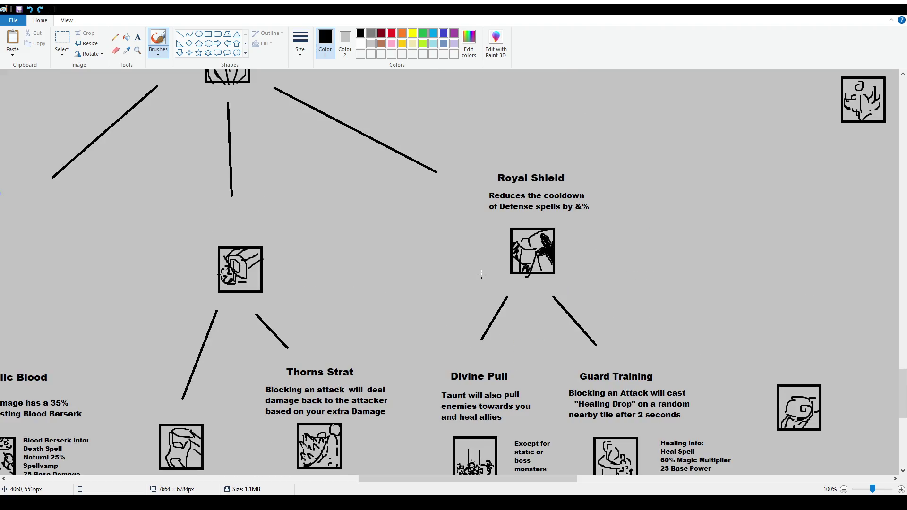
pyautogui.scroll(-2, 491, 302)
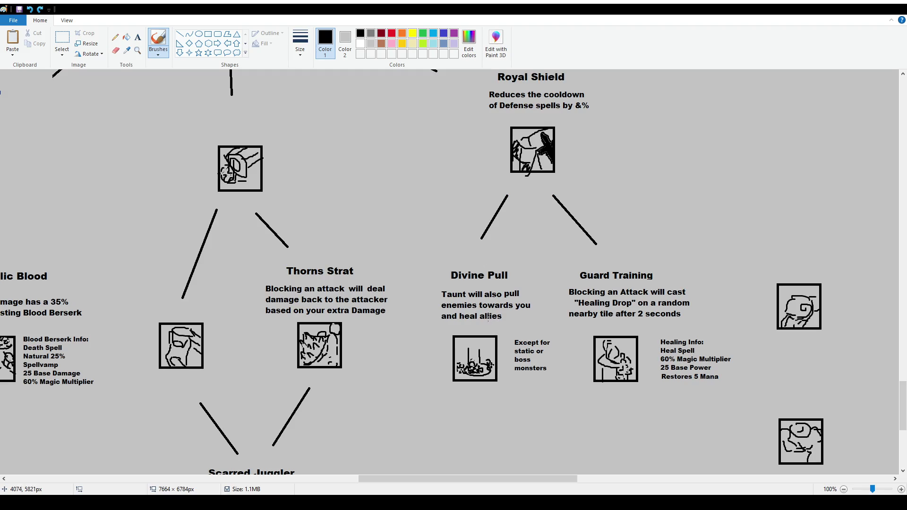
pyautogui.moveTo(424, 258)
pyautogui.mouseDown()
pyautogui.moveTo(422, 363)
pyautogui.moveTo(594, 405)
pyautogui.moveTo(738, 373)
pyautogui.moveTo(652, 262)
pyautogui.moveTo(417, 245)
pyautogui.mouseUp()
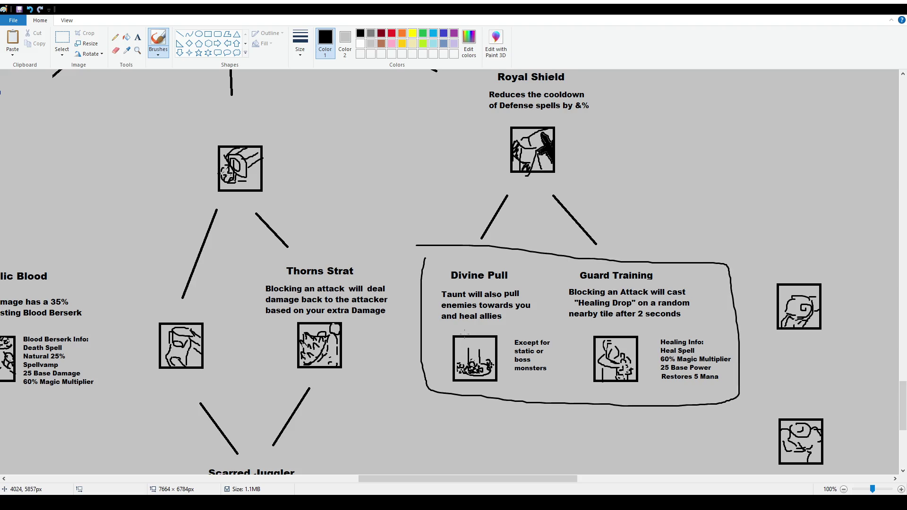
# - Undo the loop, then try and undo underlines, a divider, and marks on the Healing Info lines
pyautogui.hotkey('ctrl', 'z')
pyautogui.moveTo(459, 322); pyautogui.dragTo(497, 321)
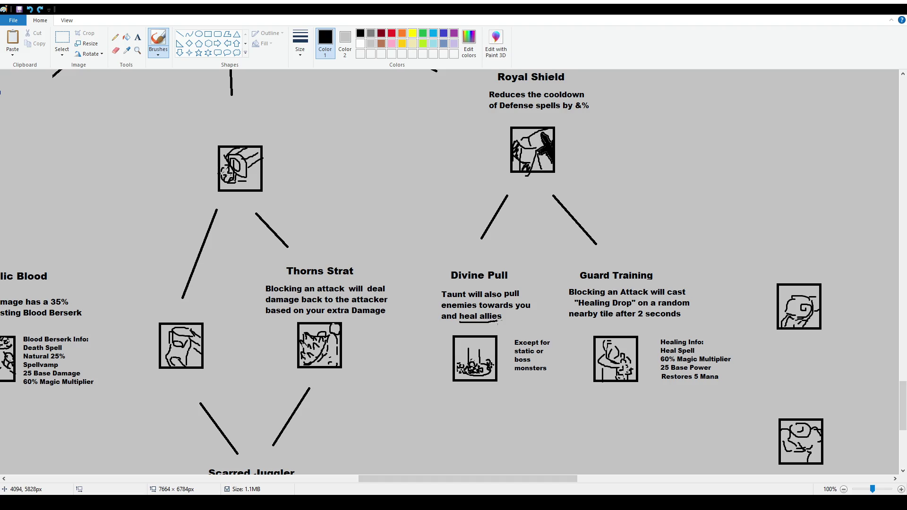
pyautogui.moveTo(435, 303); pyautogui.dragTo(511, 306)
pyautogui.hotkey('ctrl', 'z')
pyautogui.hotkey('ctrl', 'z')
pyautogui.moveTo(558, 281); pyautogui.dragTo(557, 311)
pyautogui.hotkey('ctrl', 'z')
pyautogui.moveTo(664, 383)
pyautogui.mouseDown()
pyautogui.moveTo(698, 379)
pyautogui.moveTo(704, 388)
pyautogui.mouseUp()
pyautogui.hotkey('ctrl', 'z')
pyautogui.moveTo(658, 350); pyautogui.dragTo(650, 352)
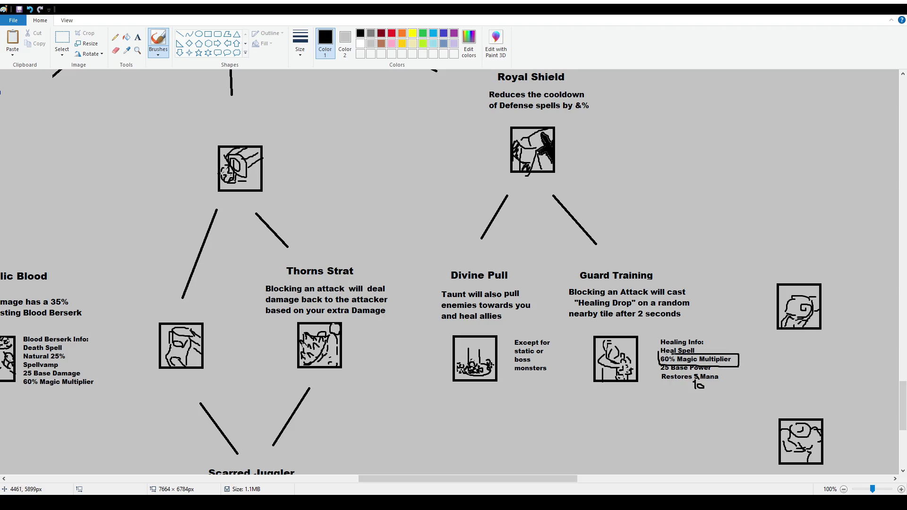
pyautogui.hotkey('ctrl', 'z')
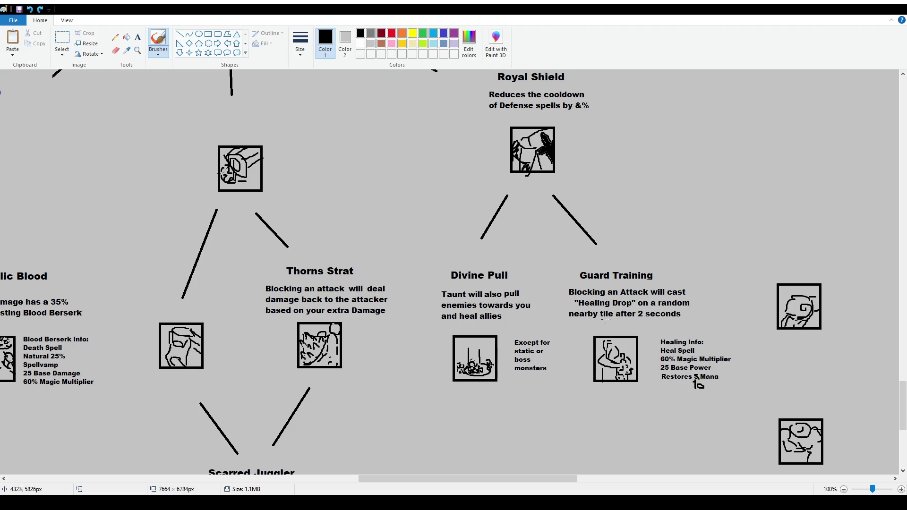
pyautogui.moveTo(572, 319); pyautogui.dragTo(676, 319)
pyautogui.hotkey('ctrl', 'z')
# - Sketch and undo a loop around Divine Pull, a divider stroke, and a 60% line strike-through
pyautogui.scroll(-2, 573, 325)
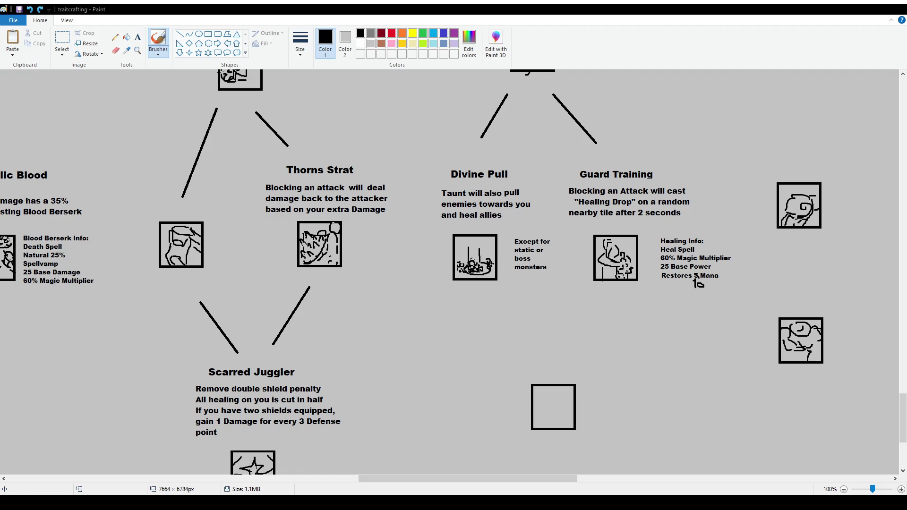
pyautogui.scroll(2, 602, 275)
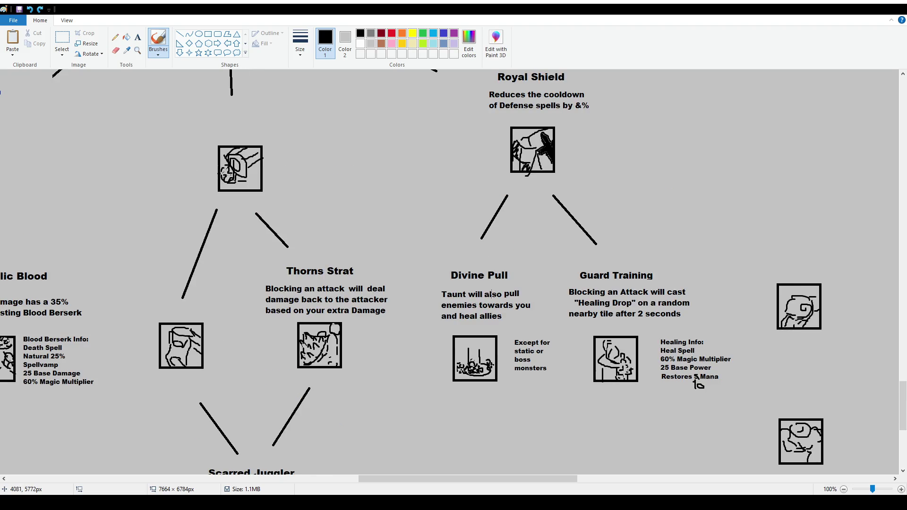
pyautogui.moveTo(435, 276); pyautogui.dragTo(479, 248)
pyautogui.hotkey('ctrl', 'z')
pyautogui.moveTo(557, 250)
pyautogui.mouseDown()
pyautogui.moveTo(550, 340)
pyautogui.moveTo(567, 257)
pyautogui.mouseUp()
pyautogui.hotkey('ctrl', 'z')
pyautogui.moveTo(656, 363); pyautogui.dragTo(735, 363)
pyautogui.hotkey('ctrl', 'z')
pyautogui.scroll(3, 415, 303)
pyautogui.scroll(-4, 415, 302)
pyautogui.scroll(-2, 415, 302)
pyautogui.moveTo(456, 478)
pyautogui.mouseDown()
pyautogui.moveTo(404, 491)
pyautogui.moveTo(421, 491)
pyautogui.mouseUp()
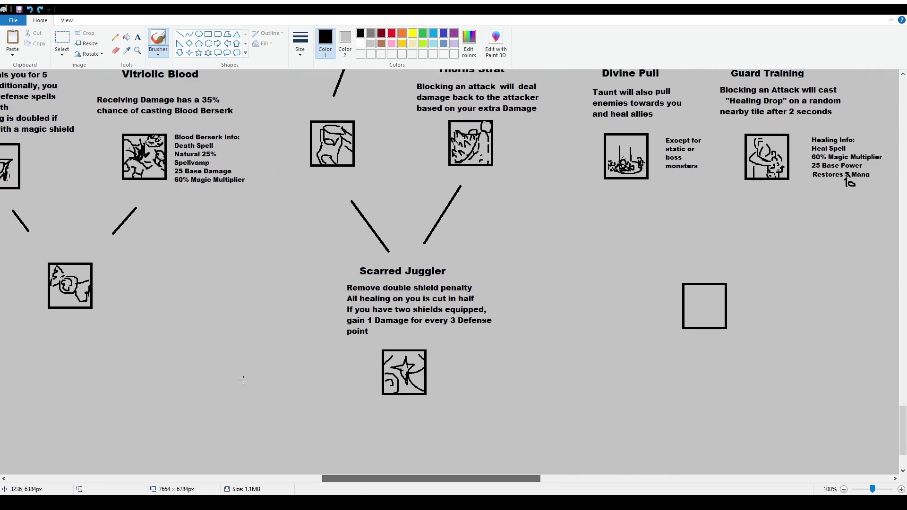
pyautogui.scroll(4, 716, 344)
pyautogui.scroll(-2, 716, 343)
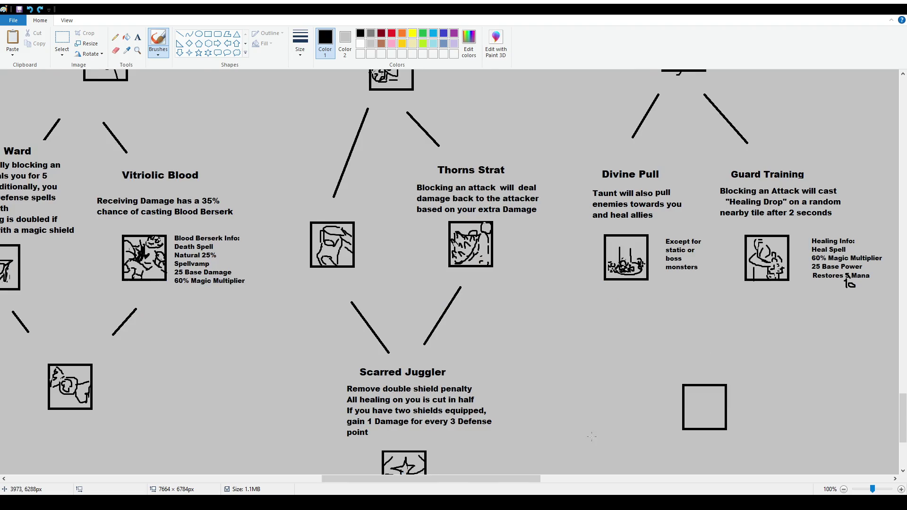
pyautogui.scroll(-2, 717, 344)
pyautogui.moveTo(503, 478); pyautogui.dragTo(548, 487)
pyautogui.scroll(2, 542, 354)
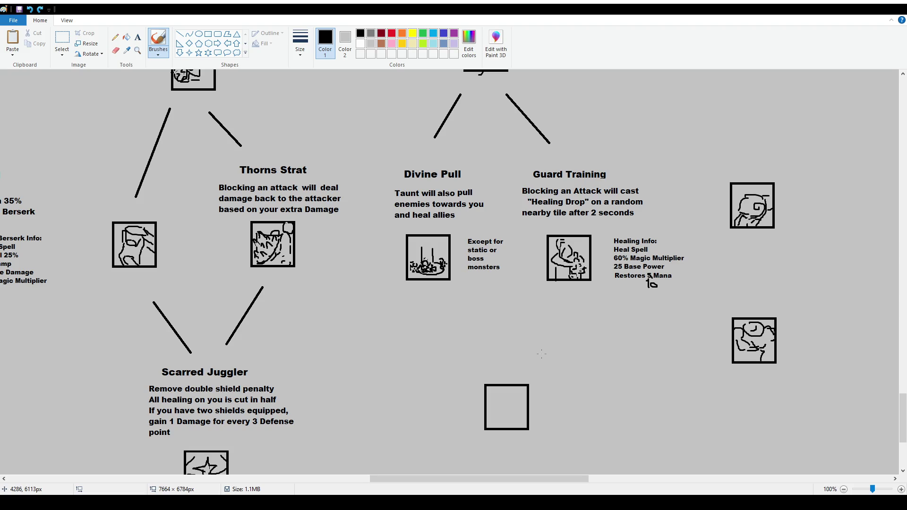
pyautogui.scroll(-1, 284, 349)
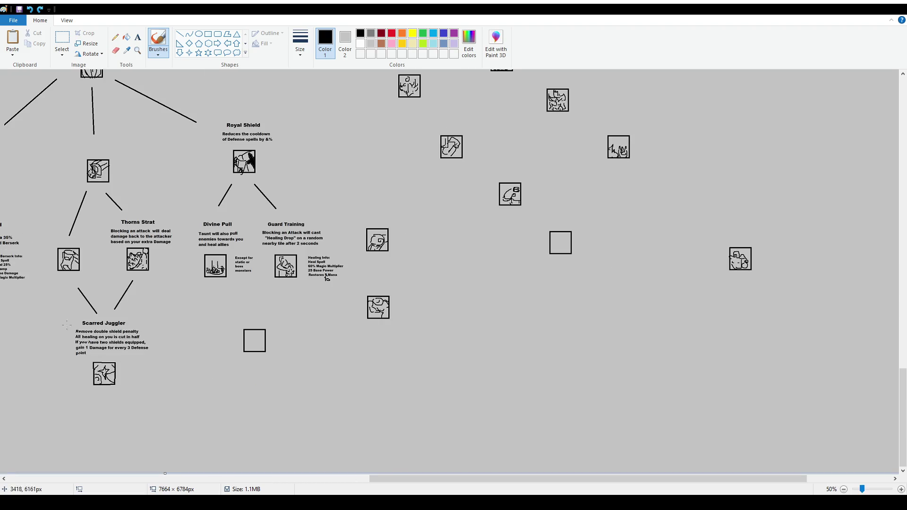
pyautogui.moveTo(401, 479); pyautogui.dragTo(297, 479)
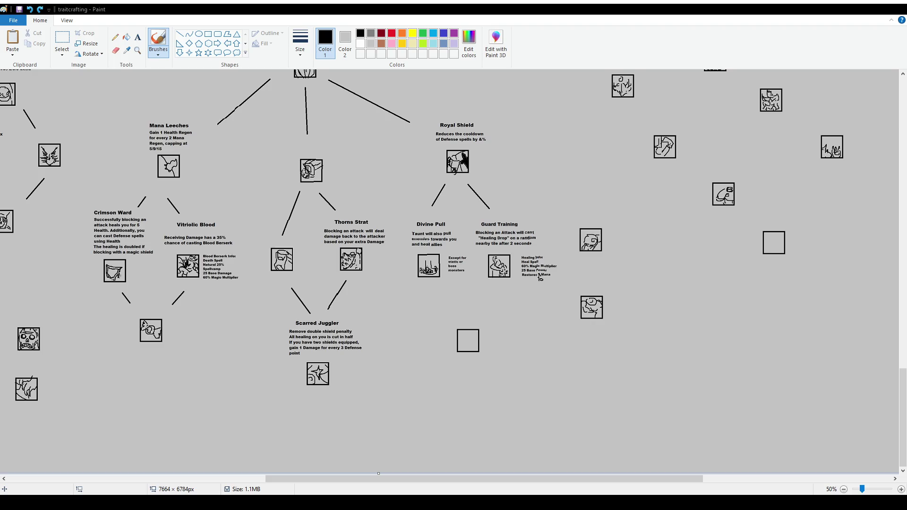
pyautogui.keyDown('ctrl'); pyautogui.scroll(1, 669, 320); pyautogui.keyUp('ctrl')
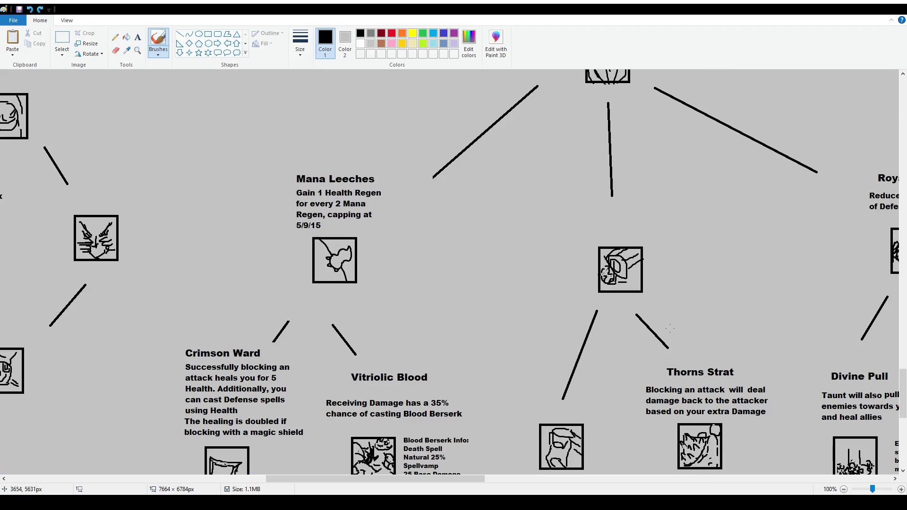
pyautogui.scroll(-2, 669, 320)
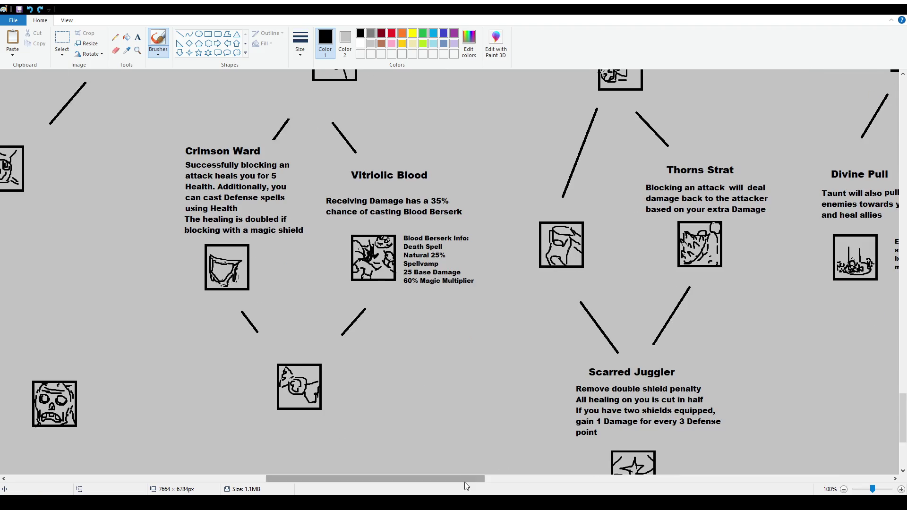
pyautogui.hscroll(3, 464, 482)
pyautogui.scroll(3, 524, 446)
pyautogui.scroll(1, 524, 446)
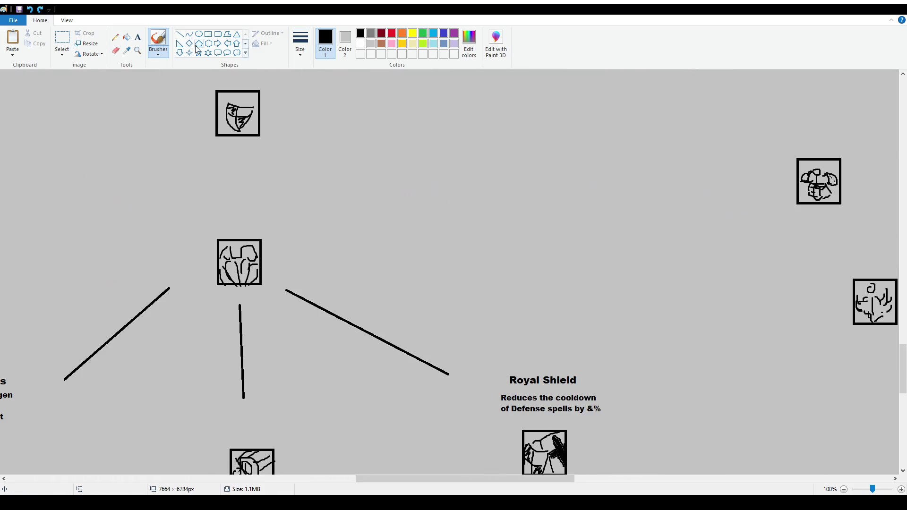
pyautogui.click(180, 34)
# - Draw the vertical line from the top icon down to the icon below, then undo a trial brush loop
pyautogui.moveTo(237, 166); pyautogui.dragTo(237, 219)
pyautogui.scroll(-3, 262, 225)
pyautogui.scroll(3, 193, 137)
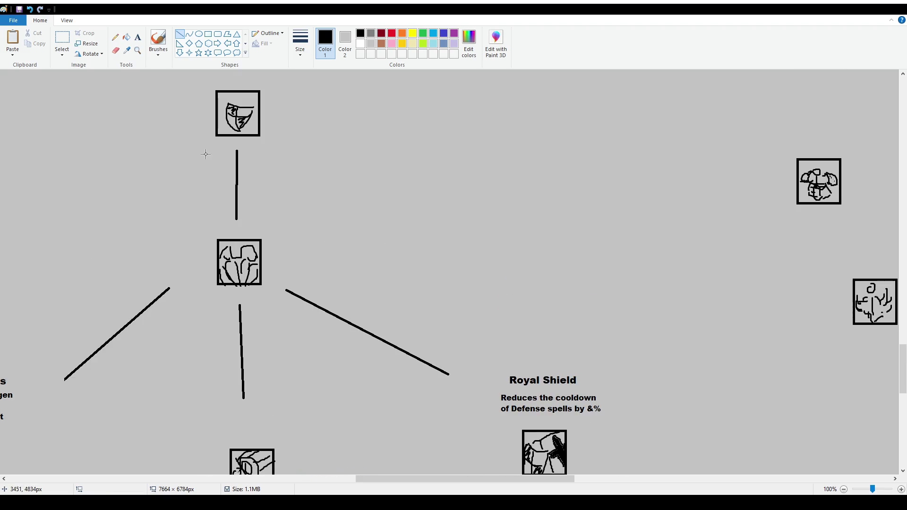
pyautogui.click(158, 40)
pyautogui.moveTo(202, 225)
pyautogui.mouseDown()
pyautogui.moveTo(199, 242)
pyautogui.moveTo(196, 231)
pyautogui.mouseUp()
pyautogui.hotkey('ctrl', 'z')
# - Pan across the canvas to Crimson Ward and sketch a freehand loop around it
pyautogui.keyDown('ctrl'); pyautogui.scroll(-1, 350, 302); pyautogui.keyUp('ctrl')
pyautogui.scroll(-3, 350, 303)
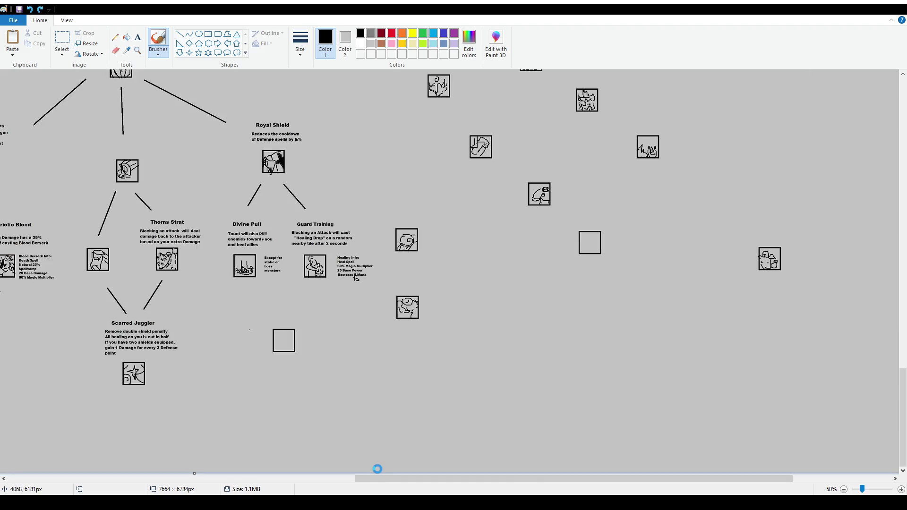
pyautogui.moveTo(377, 478); pyautogui.dragTo(222, 478)
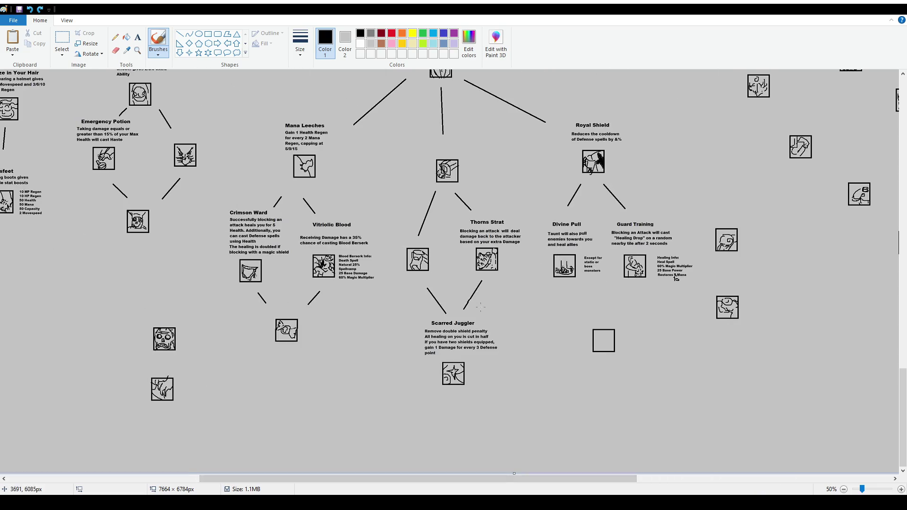
pyautogui.keyDown('ctrl'); pyautogui.scroll(-1, 480, 305); pyautogui.keyUp('ctrl')
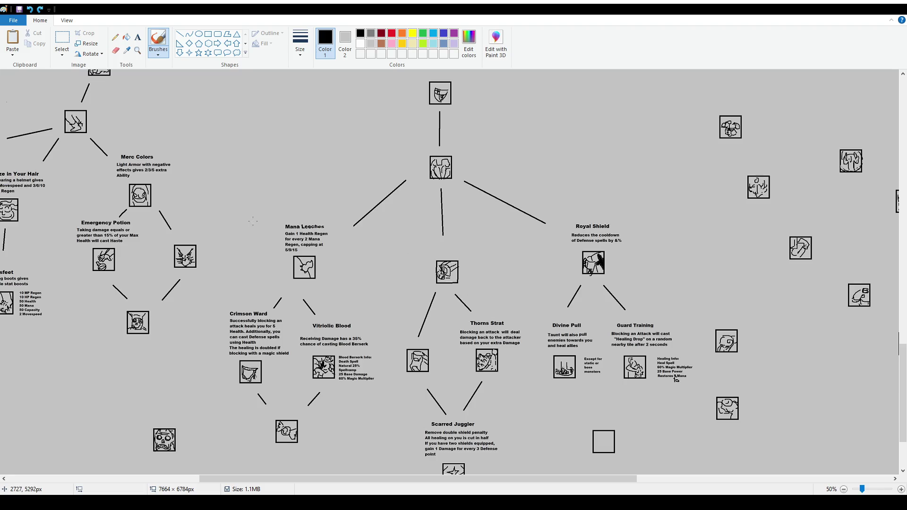
pyautogui.keyDown('ctrl'); pyautogui.scroll(-1, 423, 272); pyautogui.keyUp('ctrl')
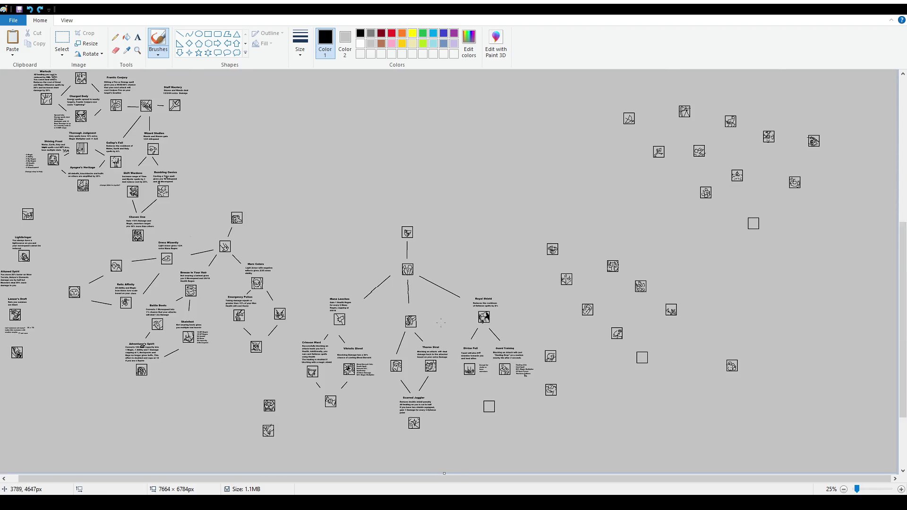
pyautogui.scroll(5, 440, 326)
pyautogui.scroll(-3, 440, 326)
pyautogui.scroll(-7, 429, 306)
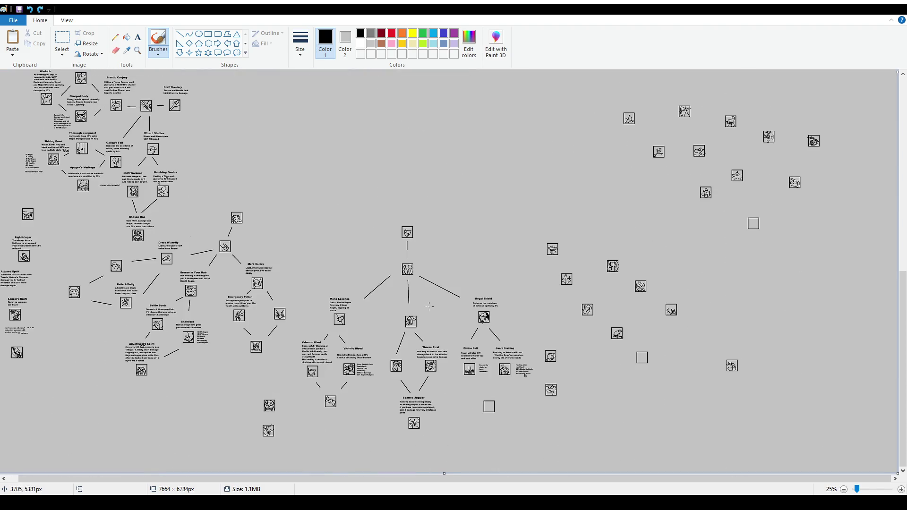
pyautogui.keyDown('ctrl'); pyautogui.scroll(1, 418, 332); pyautogui.keyUp('ctrl')
pyautogui.hscroll(4, 420, 479)
pyautogui.hscroll(8, 419, 479)
pyautogui.keyDown('ctrl'); pyautogui.scroll(1, 480, 278); pyautogui.keyUp('ctrl')
pyautogui.scroll(-5, 500, 452)
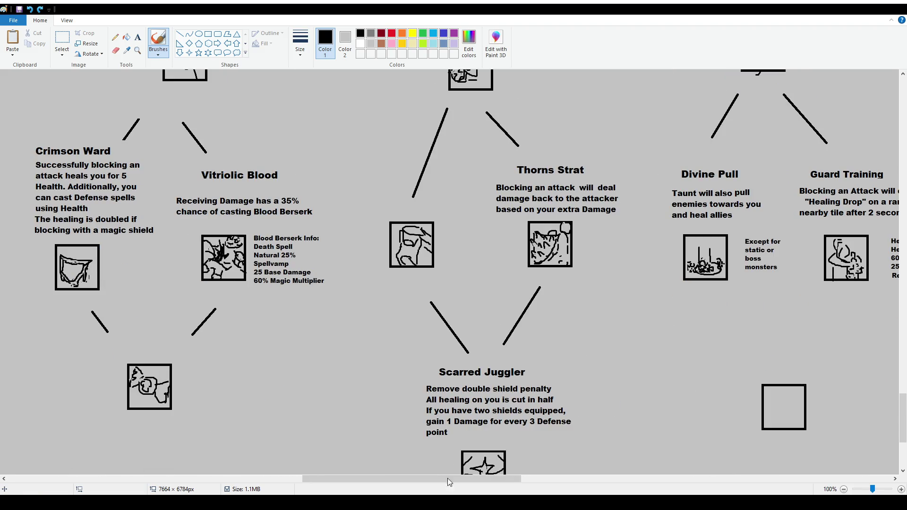
pyautogui.hscroll(2, 447, 472)
pyautogui.hscroll(6, 447, 473)
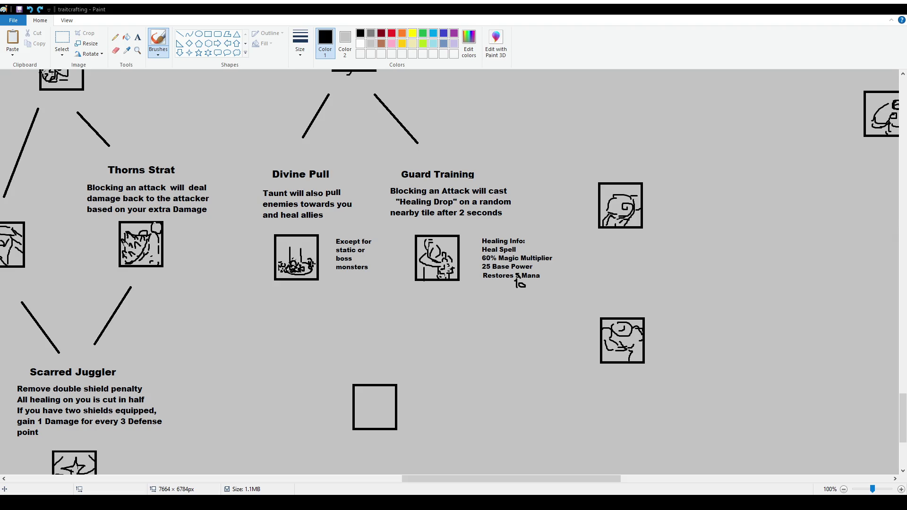
pyautogui.keyDown('ctrl'); pyautogui.scroll(-1, 388, 336); pyautogui.keyUp('ctrl')
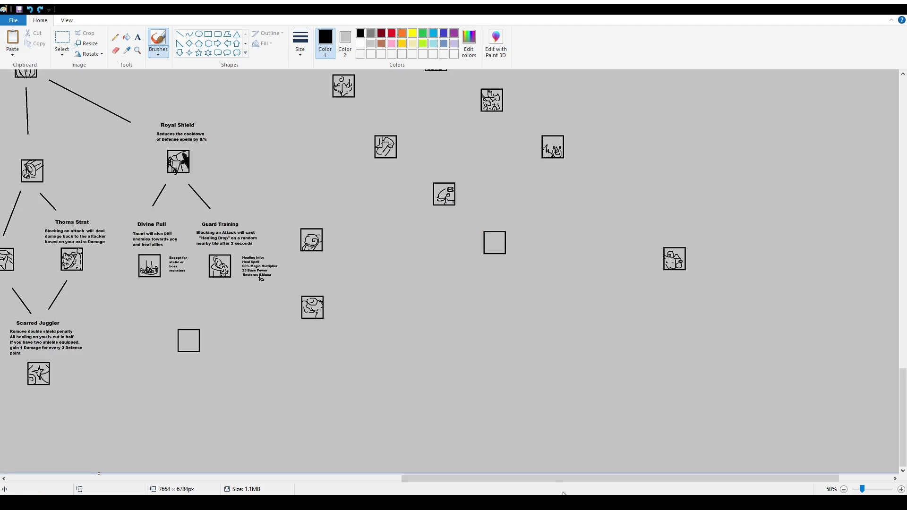
pyautogui.moveTo(541, 478); pyautogui.dragTo(405, 478)
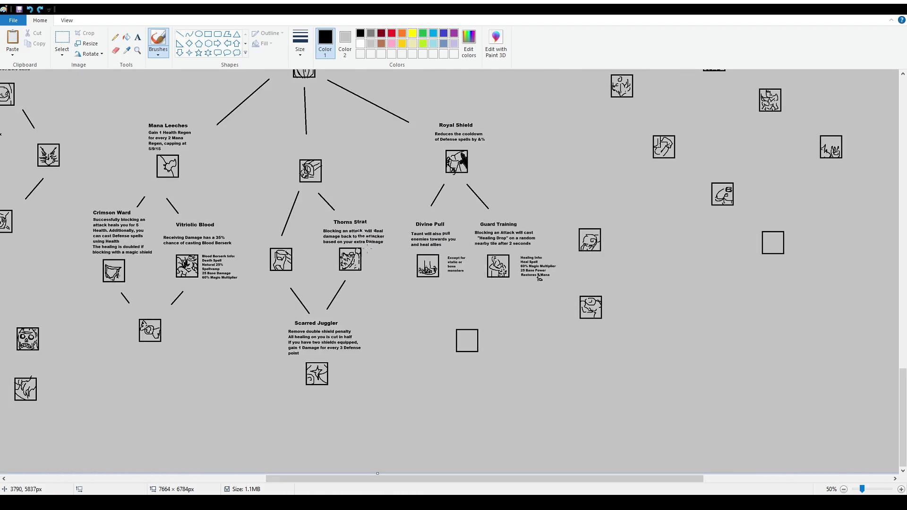
pyautogui.scroll(2, 367, 248)
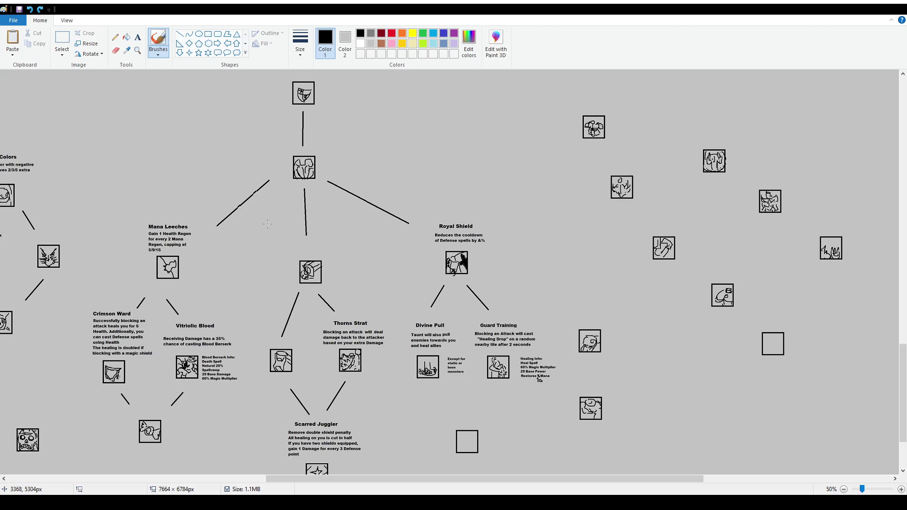
pyautogui.moveTo(262, 249)
pyautogui.mouseDown()
pyautogui.moveTo(153, 178)
pyautogui.moveTo(262, 251)
pyautogui.mouseUp()
pyautogui.hotkey('ctrl', 'z')
pyautogui.scroll(-2, 258, 245)
pyautogui.moveTo(248, 183); pyautogui.dragTo(289, 83)
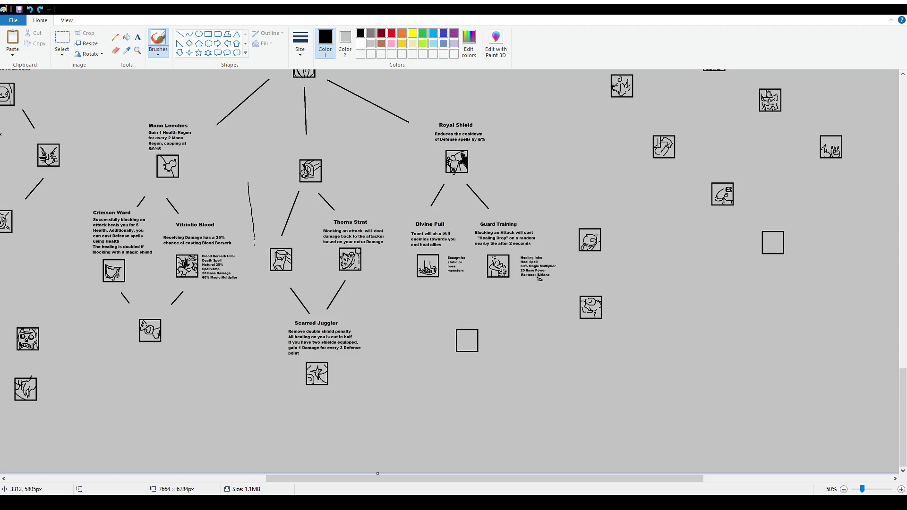
pyautogui.hotkey('ctrl', 'z')
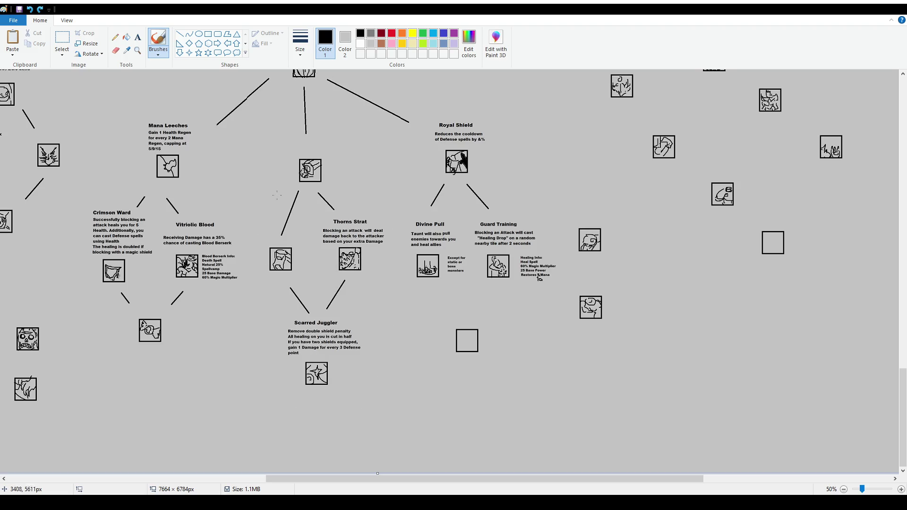
pyautogui.scroll(2, 288, 189)
pyautogui.moveTo(254, 257); pyautogui.dragTo(281, 277)
pyautogui.hotkey('ctrl', 'z')
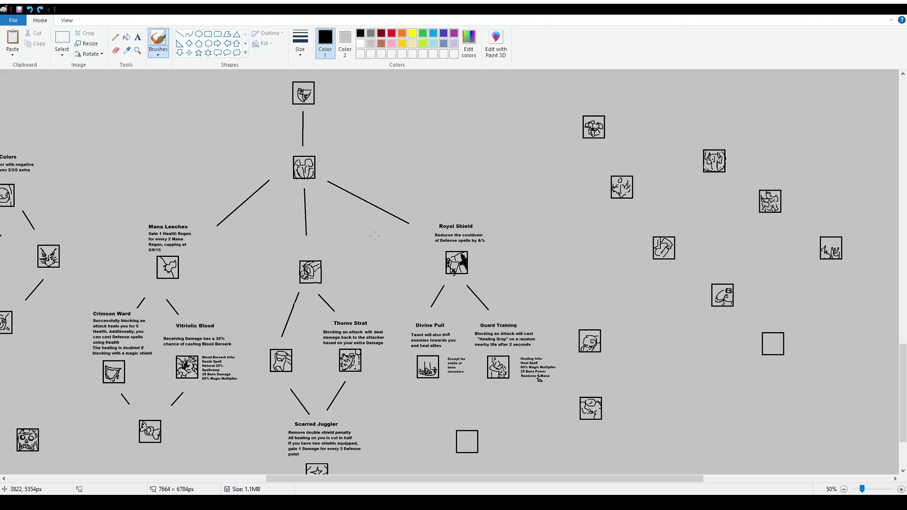
pyautogui.moveTo(304, 195)
pyautogui.mouseDown()
pyautogui.moveTo(393, 269)
pyautogui.moveTo(399, 426)
pyautogui.moveTo(546, 385)
pyautogui.moveTo(539, 293)
pyautogui.mouseUp()
pyautogui.hotkey('ctrl', 'z')
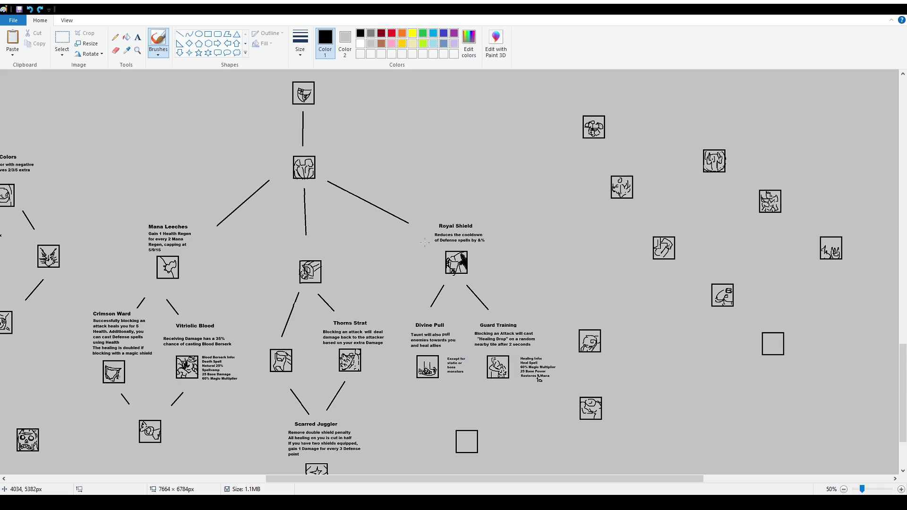
pyautogui.moveTo(440, 193); pyautogui.dragTo(434, 270)
pyautogui.hotkey('ctrl', 'z')
pyautogui.moveTo(409, 202)
pyautogui.mouseDown()
pyautogui.moveTo(397, 284)
pyautogui.moveTo(515, 478)
pyautogui.moveTo(494, 236)
pyautogui.moveTo(393, 213)
pyautogui.mouseUp()
pyautogui.hotkey('ctrl', 'z')
pyautogui.moveTo(200, 216)
pyautogui.mouseDown()
pyautogui.moveTo(233, 289)
pyautogui.moveTo(142, 460)
pyautogui.moveTo(105, 241)
pyautogui.moveTo(163, 207)
pyautogui.moveTo(187, 215)
pyautogui.mouseUp()
pyautogui.hotkey('ctrl', 'z')
pyautogui.moveTo(256, 262)
pyautogui.mouseDown()
pyautogui.moveTo(226, 440)
pyautogui.moveTo(390, 407)
pyautogui.moveTo(307, 232)
pyautogui.moveTo(257, 258)
pyautogui.mouseUp()
pyautogui.hotkey('ctrl', 'z')
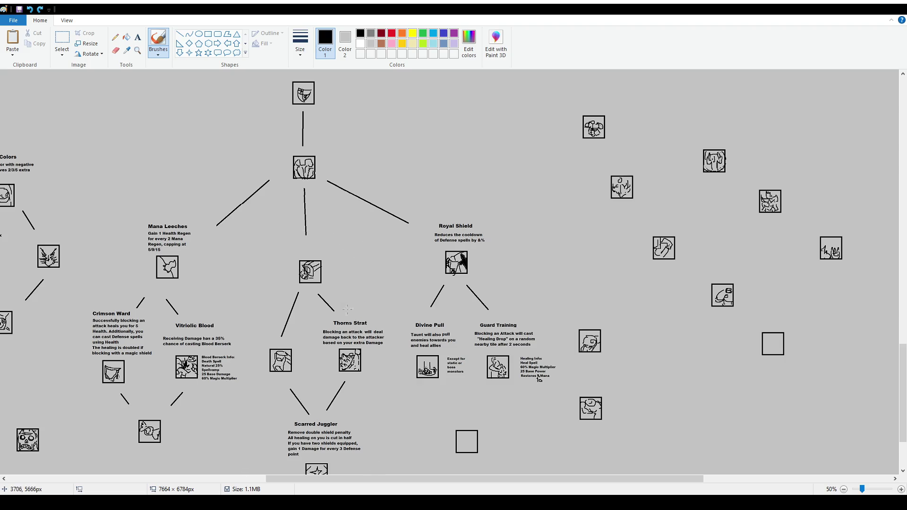
pyautogui.scroll(-3, 349, 309)
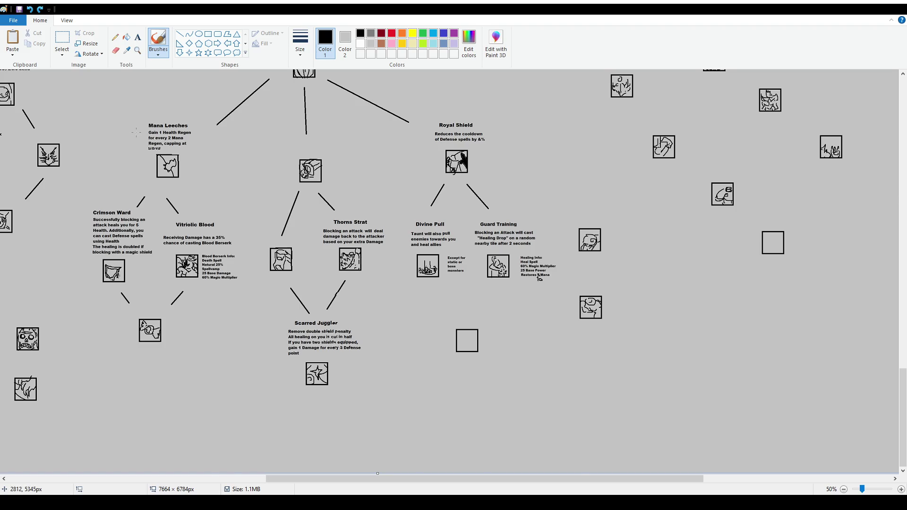
# - Write a small 1 above the 2 in Mana Leeches
pyautogui.scroll(1, 370, 236)
pyautogui.scroll(1, 371, 236)
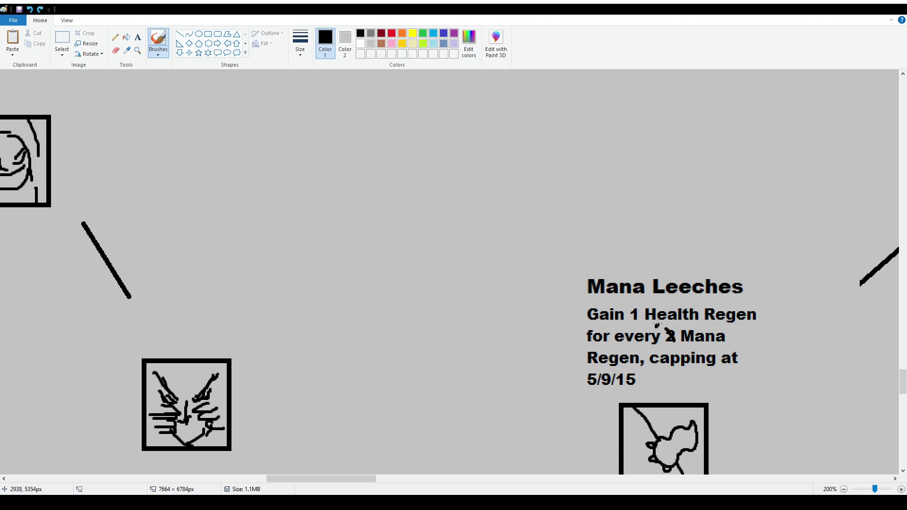
pyautogui.moveTo(657, 323); pyautogui.dragTo(659, 332)
# - Zoom to 100% and pan right and down to Guard Training's empty icon square
pyautogui.scroll(-1, 662, 336)
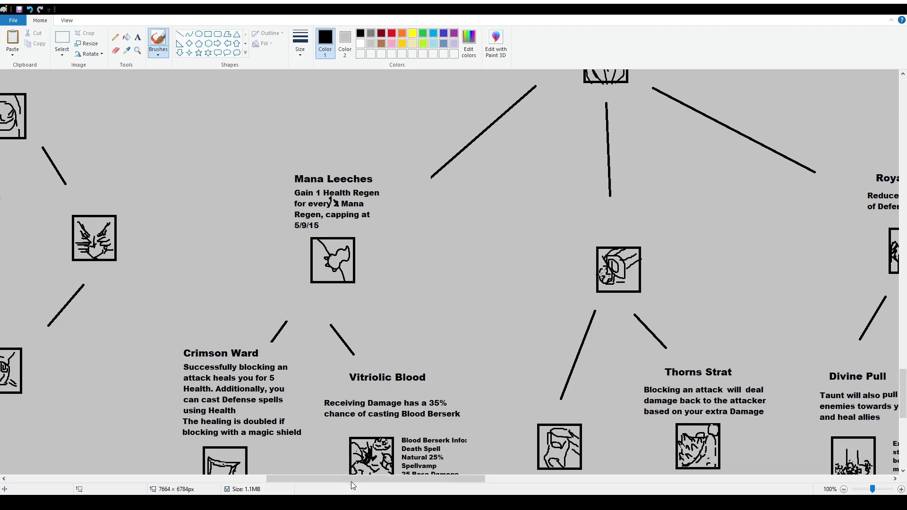
pyautogui.moveTo(349, 478); pyautogui.dragTo(465, 478)
pyautogui.scroll(-3, 466, 390)
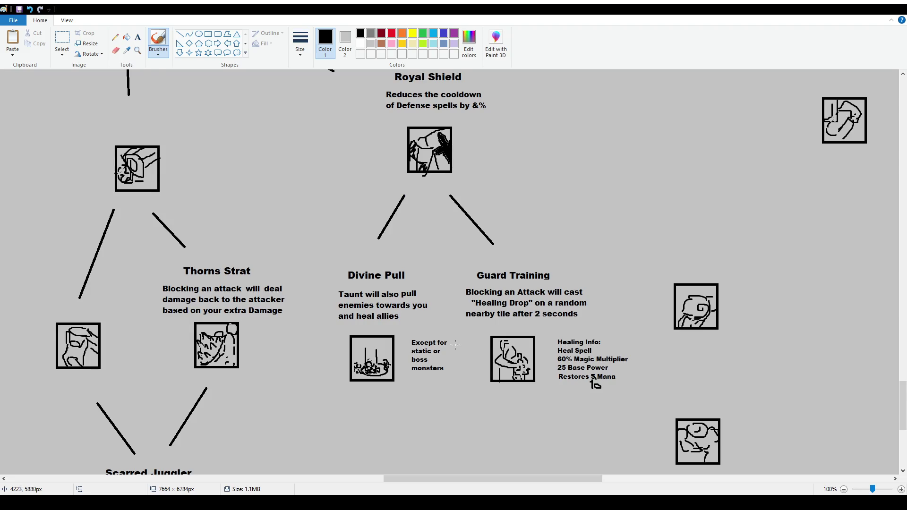
pyautogui.scroll(-3, 459, 347)
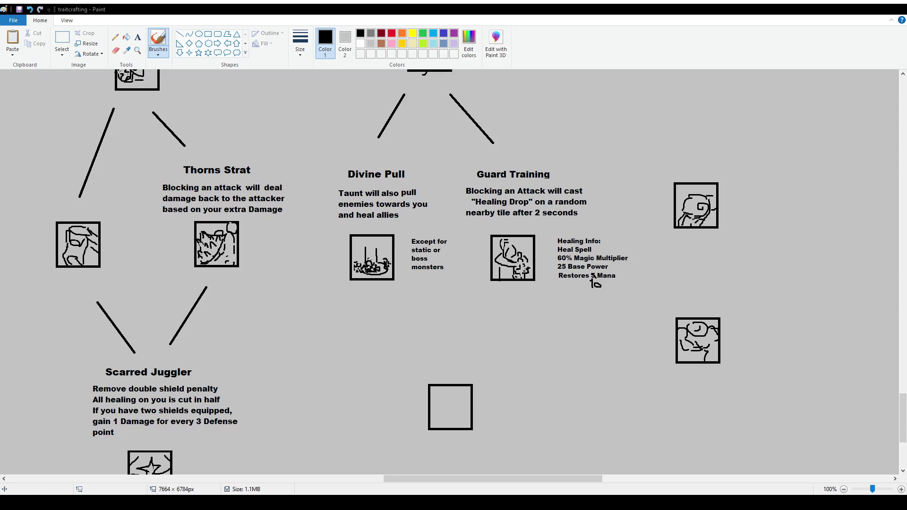
pyautogui.keyDown('ctrl'); pyautogui.scroll(-1, 333, 261); pyautogui.keyUp('ctrl')
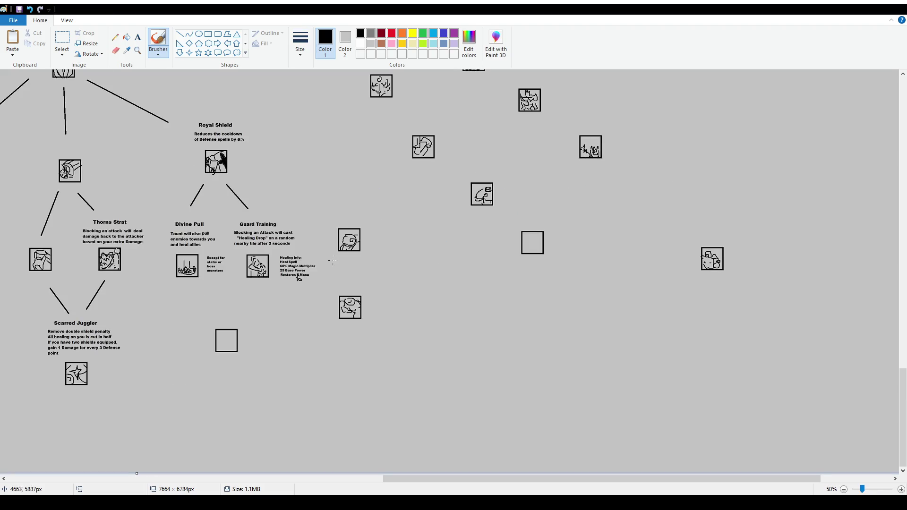
pyautogui.moveTo(473, 478); pyautogui.dragTo(350, 478)
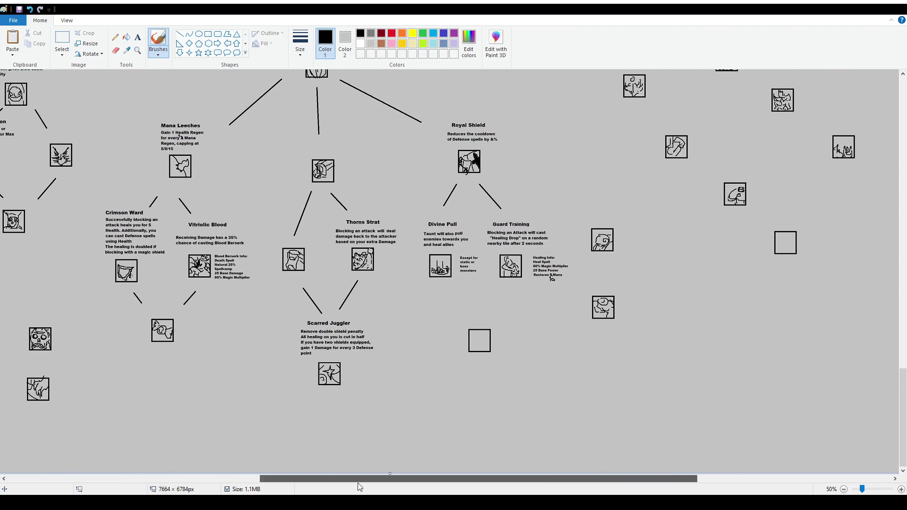
pyautogui.scroll(3, 462, 465)
pyautogui.scroll(3, 462, 365)
pyautogui.scroll(-6, 428, 307)
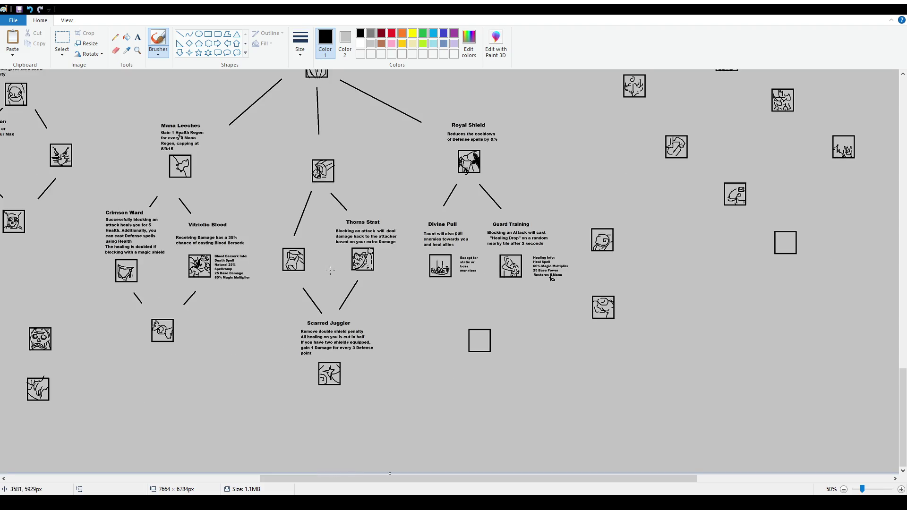
pyautogui.scroll(3, 177, 236)
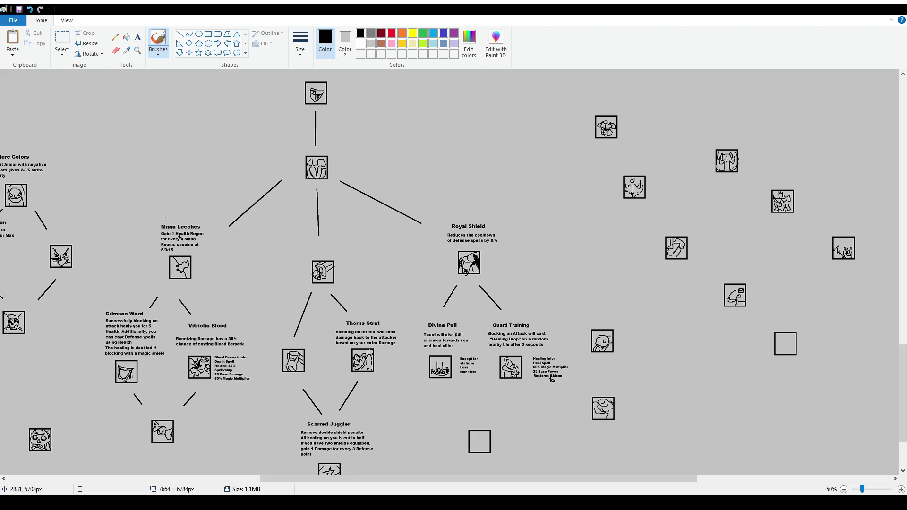
pyautogui.scroll(1, 179, 269)
pyautogui.scroll(-3, 413, 348)
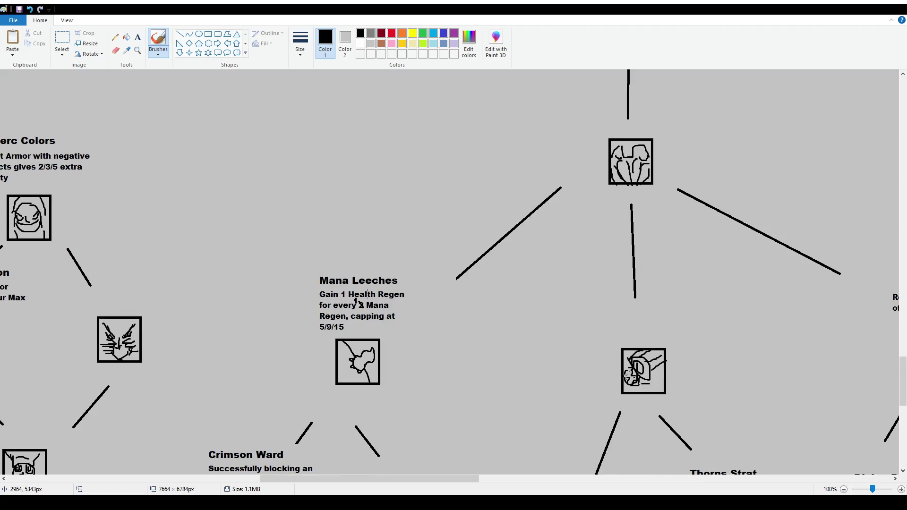
pyautogui.scroll(-3, 386, 312)
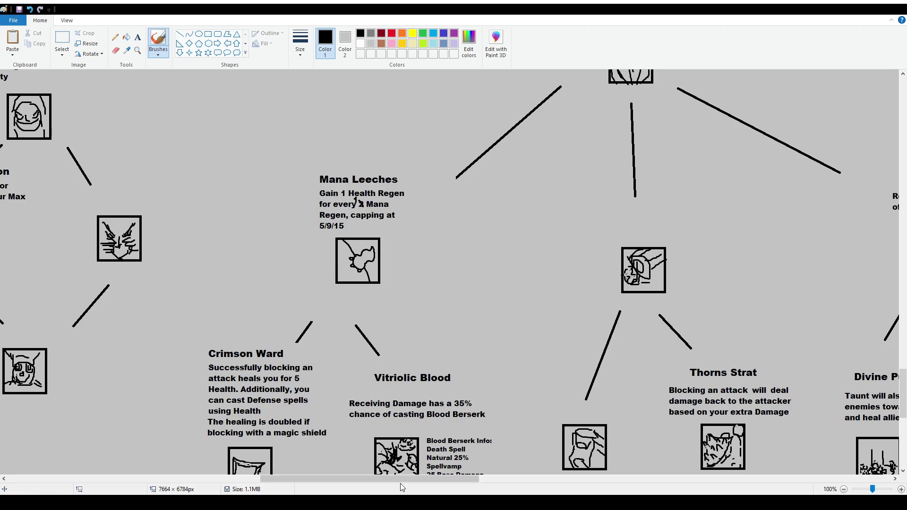
pyautogui.moveTo(401, 479); pyautogui.dragTo(417, 478)
pyautogui.scroll(-3, 381, 324)
pyautogui.scroll(3, 382, 324)
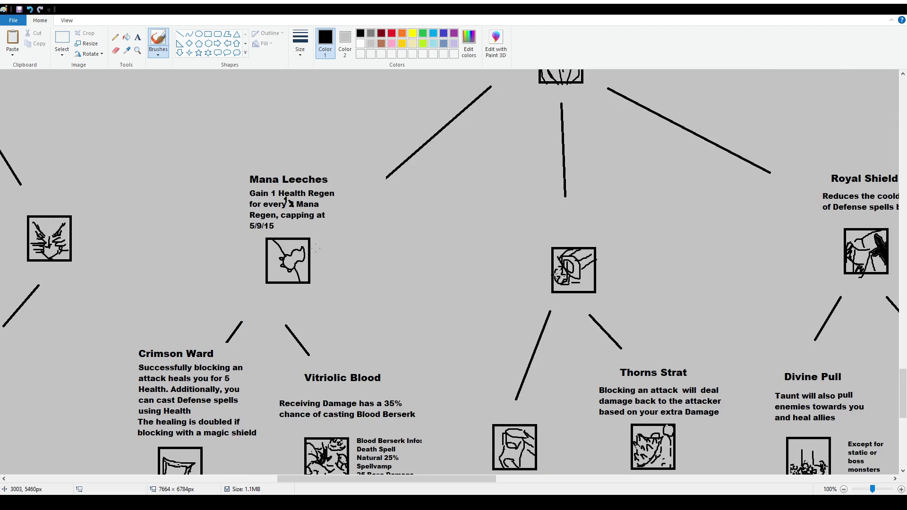
pyautogui.scroll(-3, 500, 347)
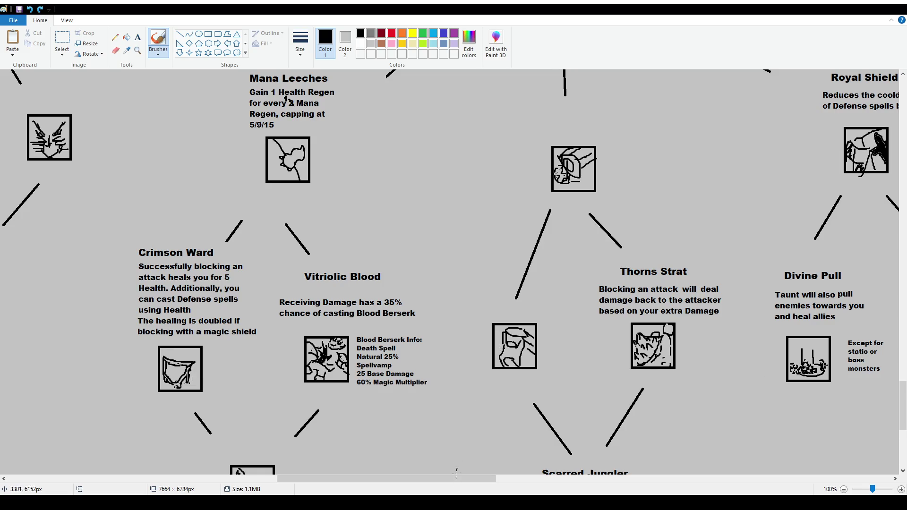
pyautogui.scroll(-3, 499, 347)
pyautogui.moveTo(432, 479); pyautogui.dragTo(563, 482)
pyautogui.scroll(-3, 327, 230)
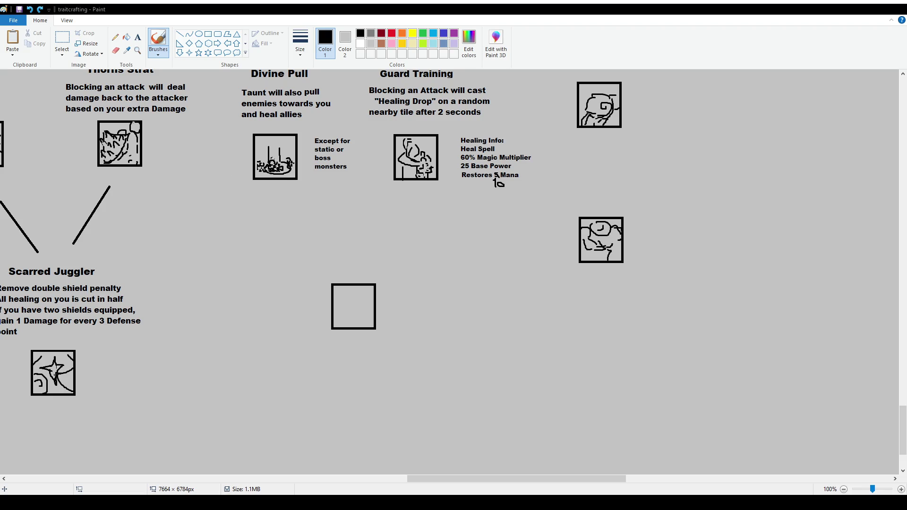
pyautogui.scroll(2, 429, 355)
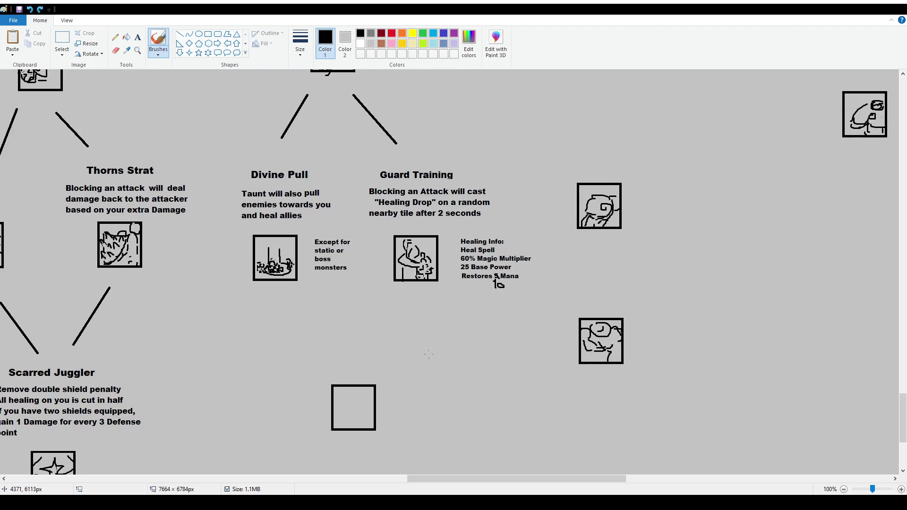
pyautogui.scroll(-2, 428, 362)
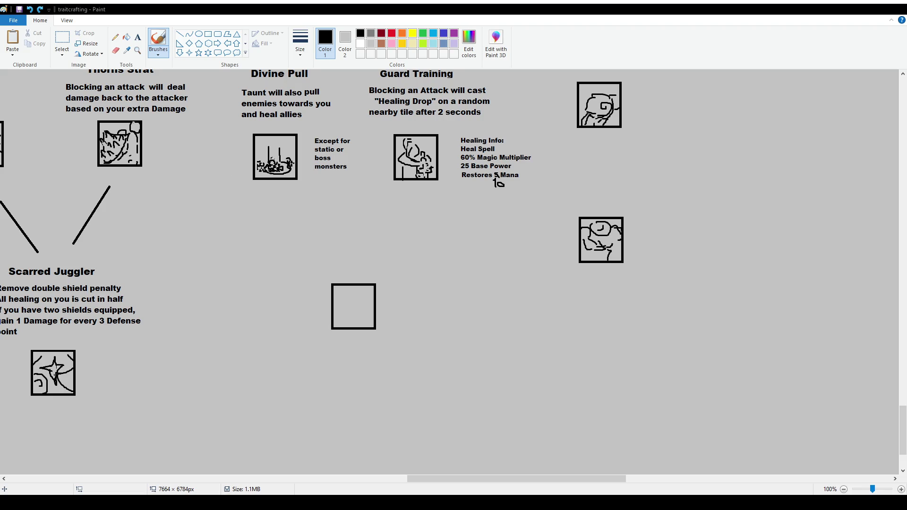
# - Write the title 'Knight's Vow' above the empty icon square at font size 16
pyautogui.click(137, 37)
pyautogui.moveTo(305, 217); pyautogui.dragTo(451, 257)
pyautogui.write('Kn')
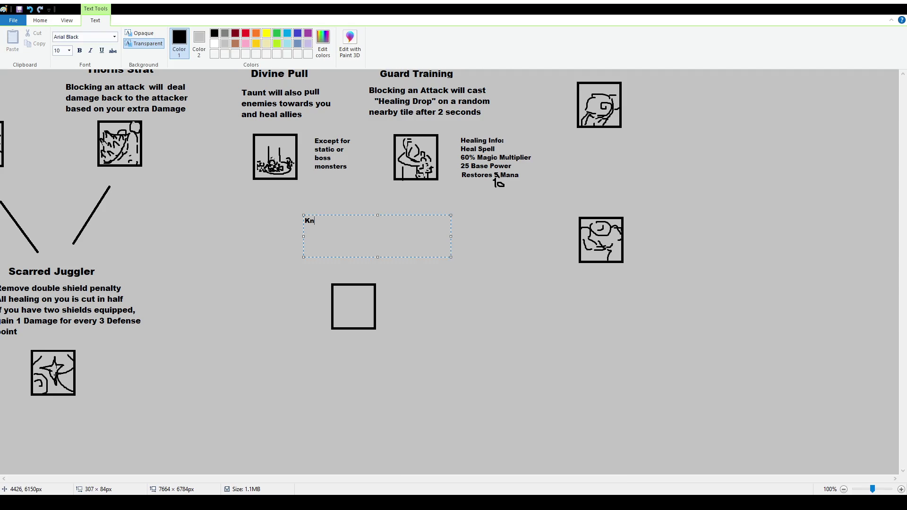
pyautogui.write('ights')
pyautogui.press('BackSpace')
pyautogui.write("'s Vow")
pyautogui.hotkey('ctrl', 'a')
pyautogui.click(70, 51)
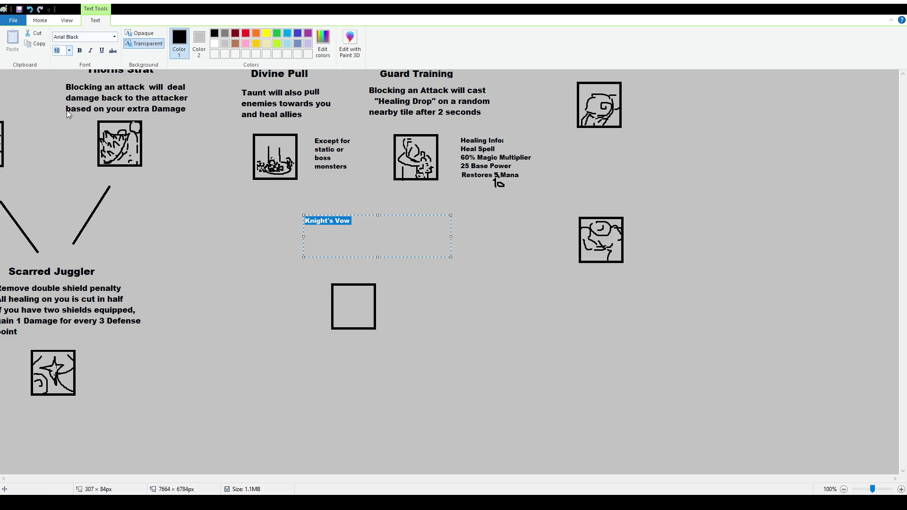
pyautogui.click(69, 115)
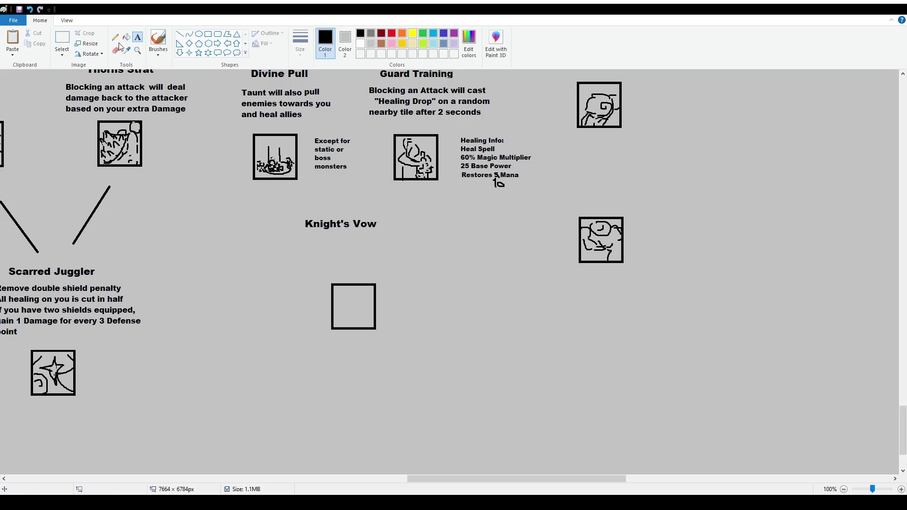
pyautogui.moveTo(296, 233); pyautogui.dragTo(419, 268)
# - Type the size-12 Knight's Vow description: the party takes 25% less damage, you take 25% more damage
pyautogui.click(69, 51)
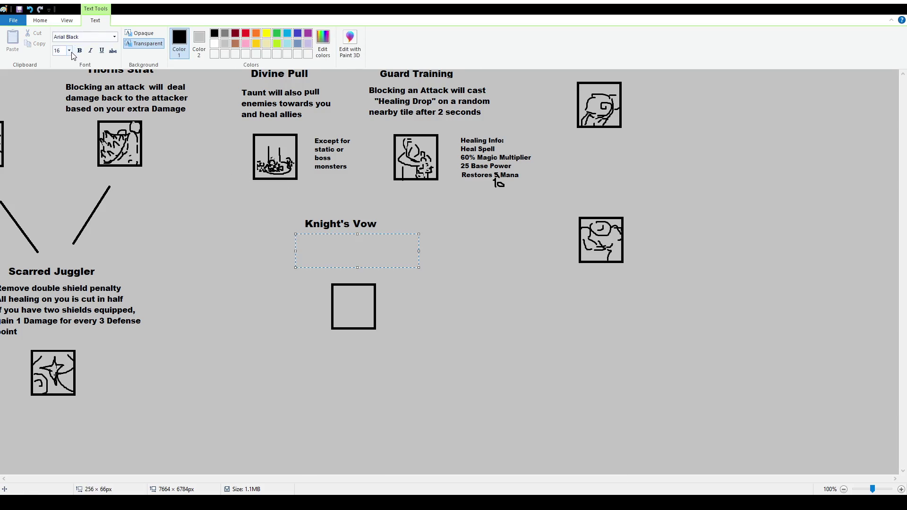
pyautogui.click(63, 90)
pyautogui.write('If you are in a Party, the party takes 25% less Damage but you take ')
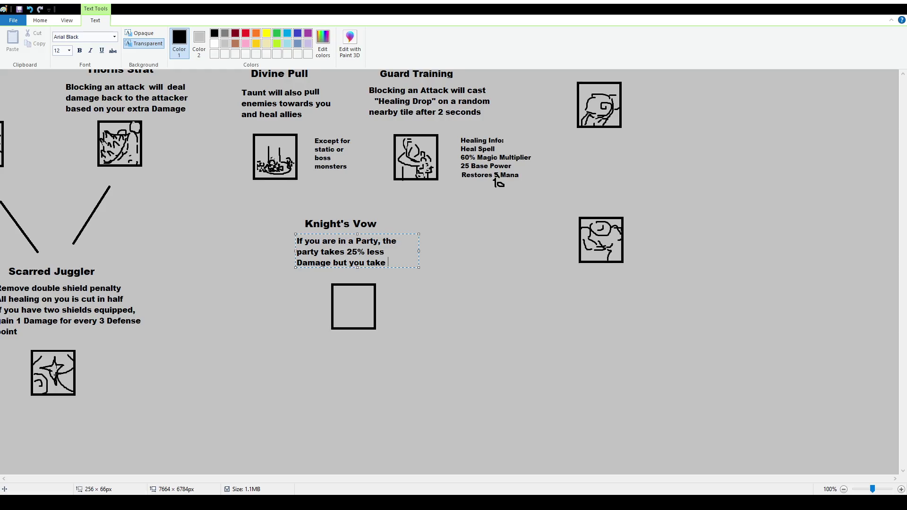
pyautogui.write('25%')
pyautogui.press('BackSpace')
pyautogui.press('BackSpace')
pyautogui.press('BackSpace')
pyautogui.write('25')
pyautogui.press('BackSpace')
pyautogui.press('BackSpace')
pyautogui.write('50')
pyautogui.press('BackSpace')
pyautogui.press('BackSpace')
pyautogui.write('25')
pyautogui.press('BackSpace')
pyautogui.press('BackSpace')
pyautogui.write('50')
pyautogui.press('BackSpace')
pyautogui.press('BackSpace')
pyautogui.write('25% ')
pyautogui.write('more damage')
# - Change the party reduction to 10%, append 'This effect does not stack', and widen the box to rewrap
pyautogui.moveTo(358, 252); pyautogui.dragTo(347, 252)
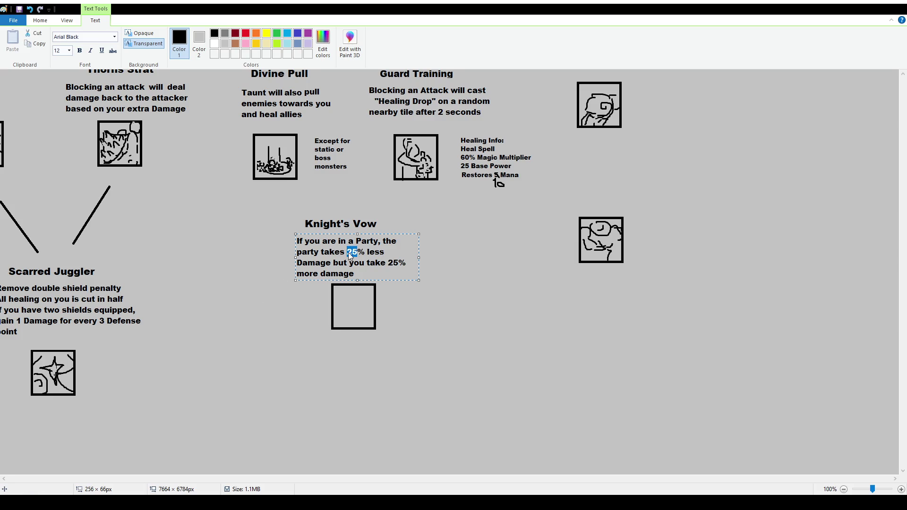
pyautogui.write('10')
pyautogui.click(354, 274)
pyautogui.write('. t')
pyautogui.press('BackSpace')
pyautogui.write('This effect does not stack')
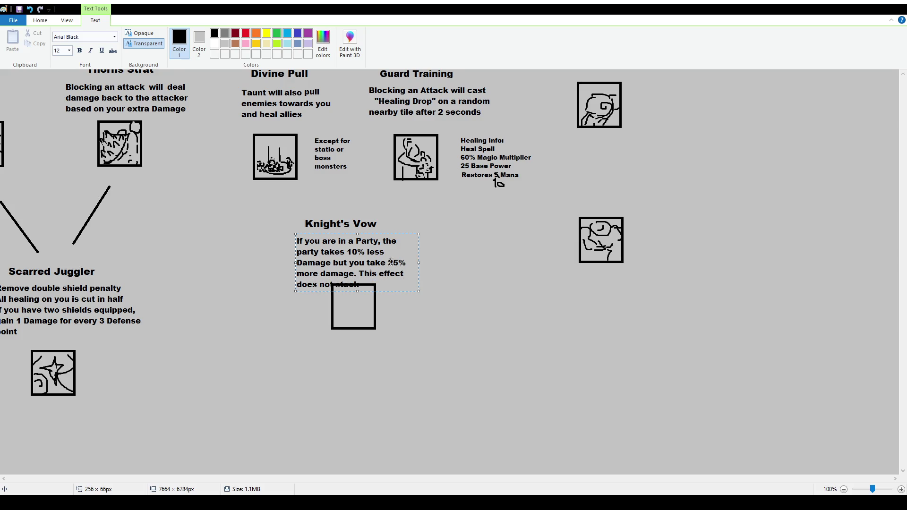
pyautogui.moveTo(419, 263); pyautogui.dragTo(434, 263)
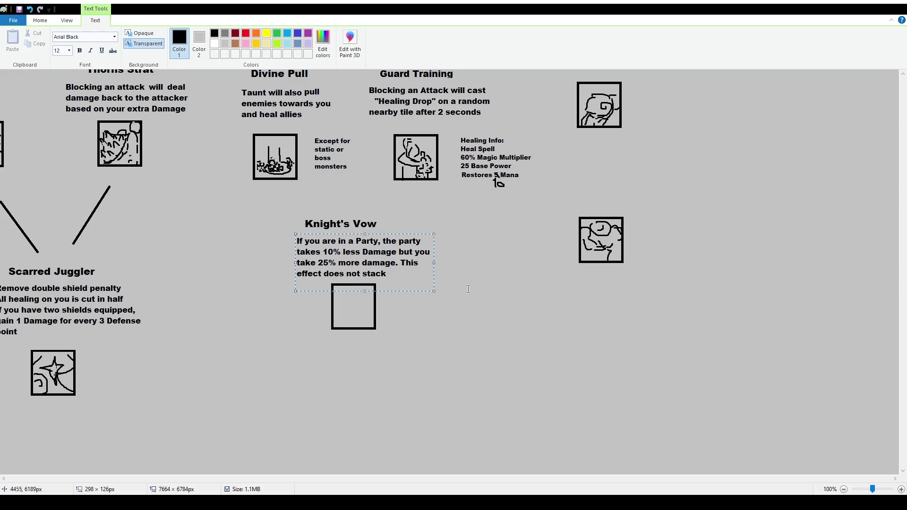
pyautogui.click(447, 312)
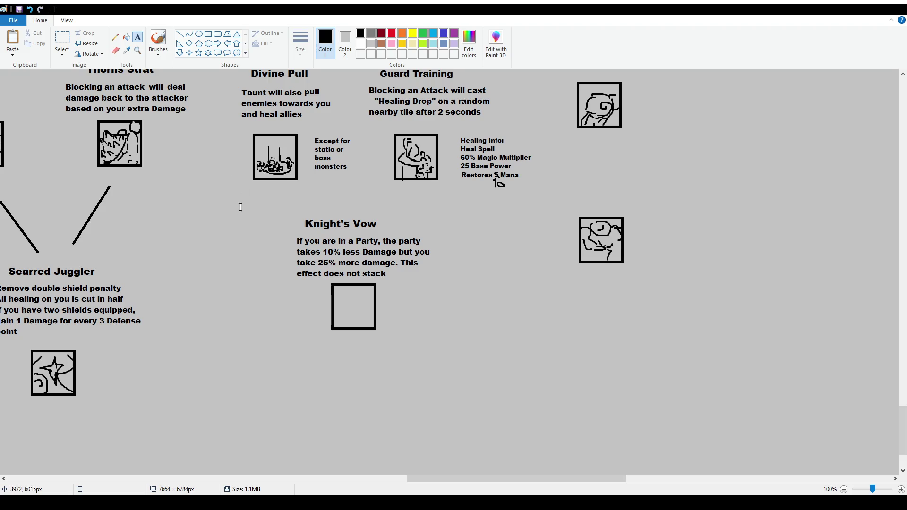
# - Shift the old paragraph down-left, brush a small tick above it, and add a text box under Knight's Vow
pyautogui.click(68, 44)
pyautogui.moveTo(286, 235)
pyautogui.mouseDown()
pyautogui.moveTo(443, 281)
pyautogui.moveTo(348, 420)
pyautogui.mouseUp()
pyautogui.click(158, 40)
pyautogui.moveTo(210, 358); pyautogui.dragTo(227, 354)
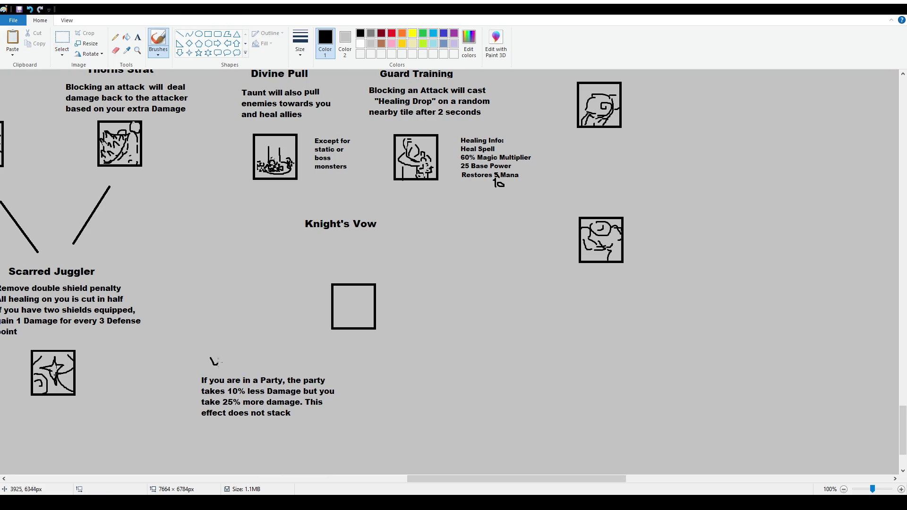
pyautogui.click(137, 37)
pyautogui.moveTo(289, 234); pyautogui.dragTo(429, 279)
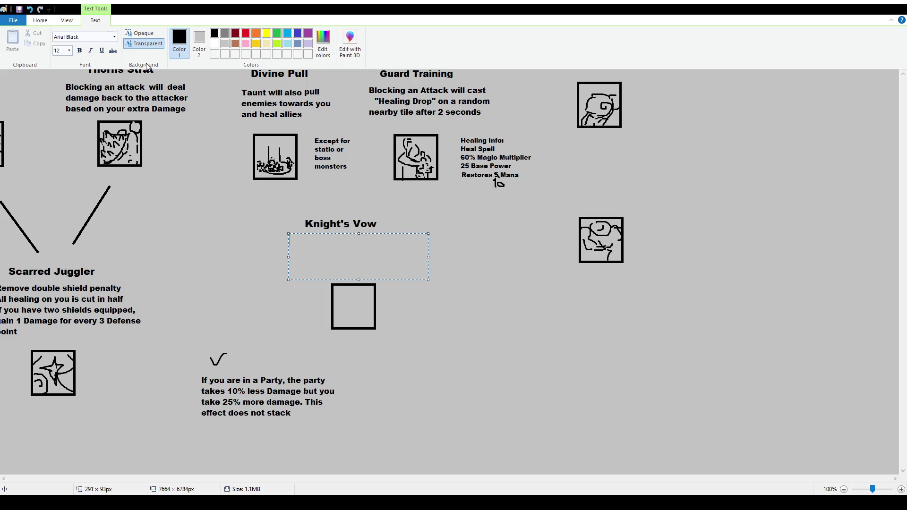
# - Enter 'Casting a Defense or Conjure spell gives nearby allies 25 Magic Shield' with the 25% damage cost
pyautogui.write('Casting a Defense or ')
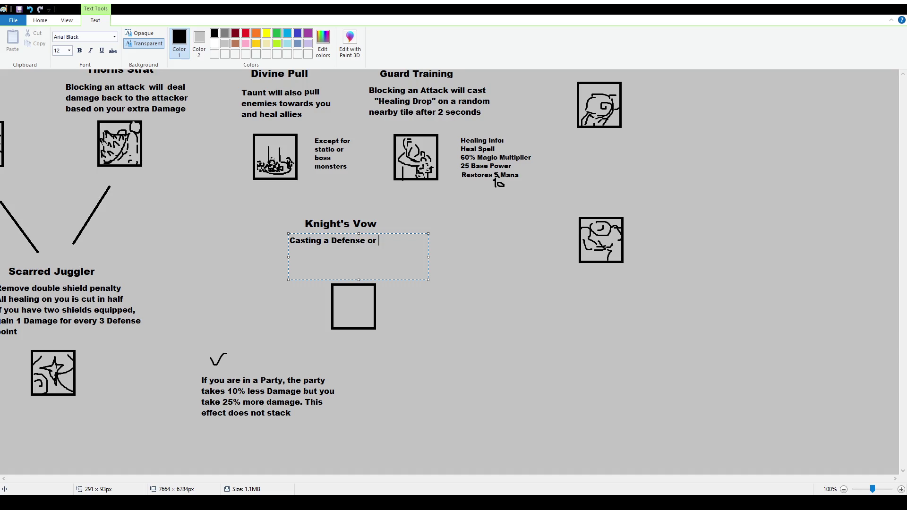
pyautogui.write('Conjure spell ')
pyautogui.write('gives nearby allies ')
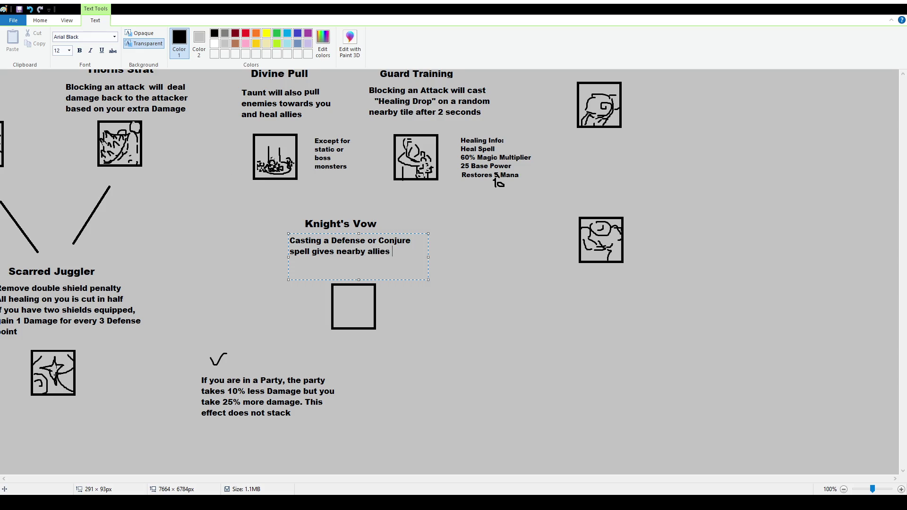
pyautogui.write('25 Magic Shield')
pyautogui.write(' but you take 25% more')
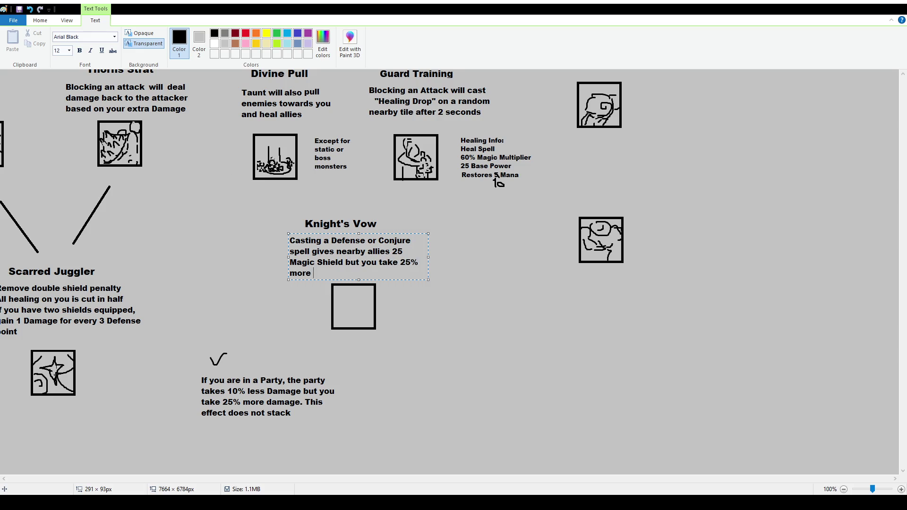
pyautogui.write(' damage')
pyautogui.click(423, 315)
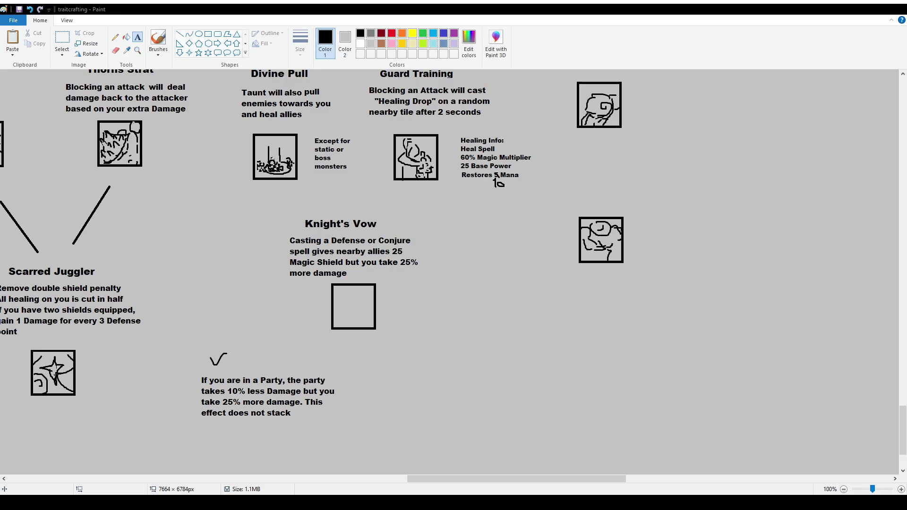
# - Reposition the new Knight's Vow description with a rectangular selection and commit it
pyautogui.click(62, 40)
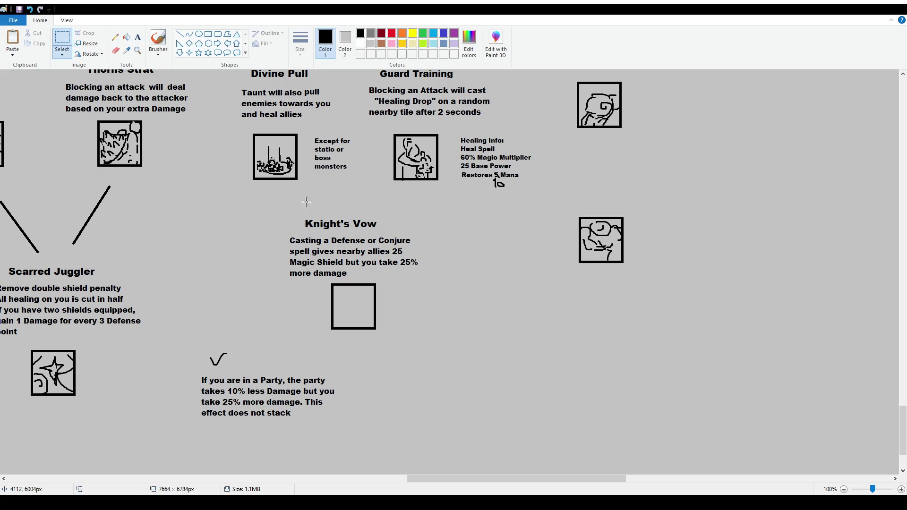
pyautogui.moveTo(282, 232)
pyautogui.mouseDown()
pyautogui.moveTo(430, 278)
pyautogui.moveTo(492, 399)
pyautogui.mouseUp()
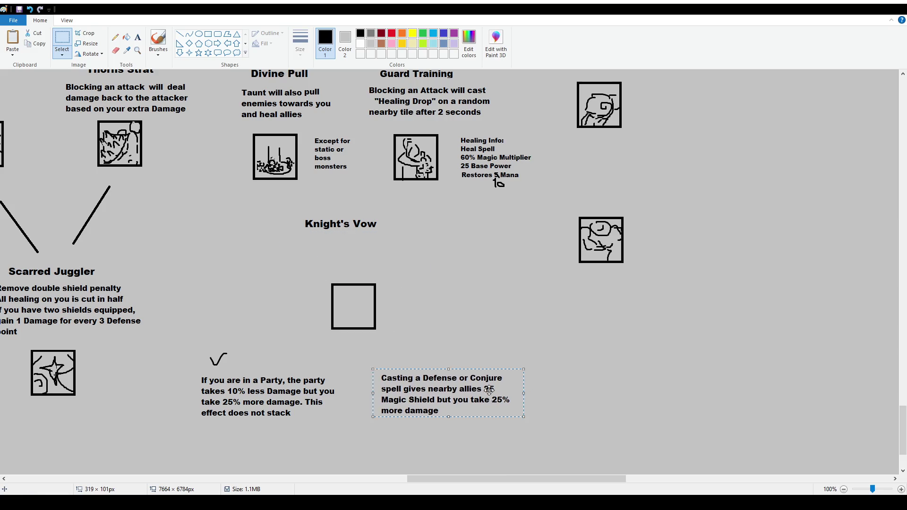
pyautogui.click(159, 40)
# - Draw a downward arrow above the party paragraph, then select the Magic Shield paragraph
pyautogui.moveTo(246, 325)
pyautogui.mouseDown()
pyautogui.moveTo(242, 349)
pyautogui.moveTo(255, 342)
pyautogui.mouseUp()
pyautogui.moveTo(443, 336)
pyautogui.mouseDown()
pyautogui.moveTo(432, 366)
pyautogui.moveTo(441, 361)
pyautogui.mouseUp()
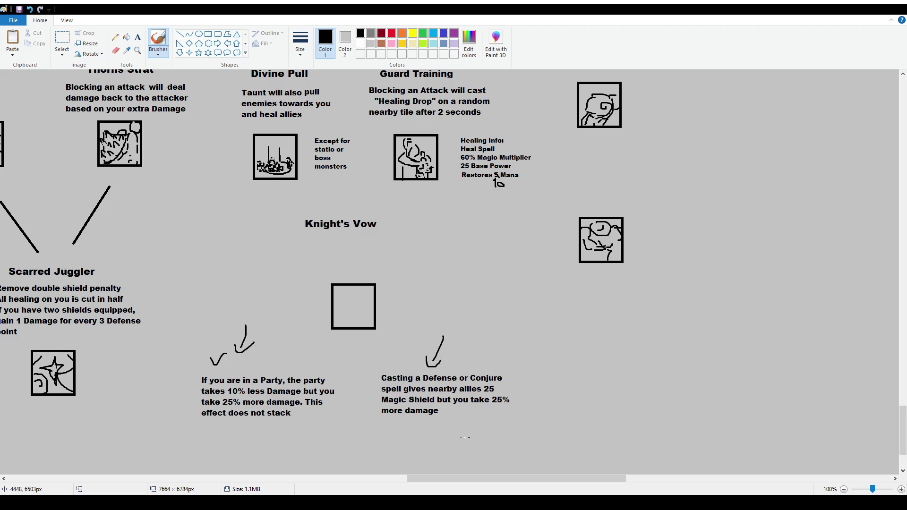
pyautogui.hotkey('ctrl', 'z')
pyautogui.hotkey('ctrl', 'z')
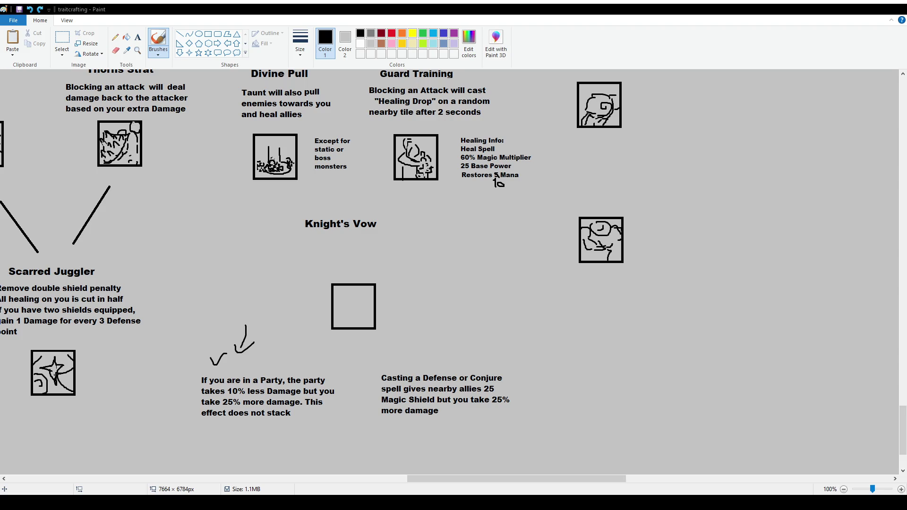
pyautogui.click(65, 40)
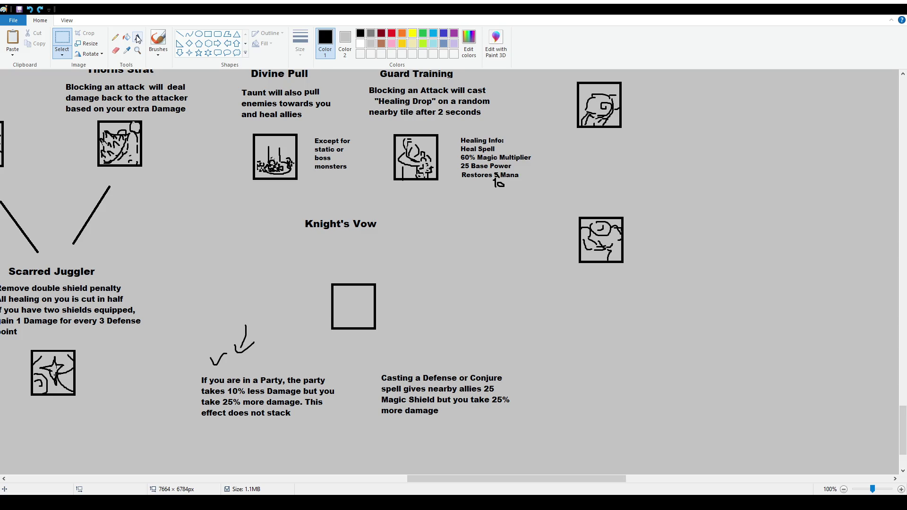
pyautogui.moveTo(379, 370)
pyautogui.mouseDown()
pyautogui.moveTo(529, 427)
pyautogui.moveTo(362, 241)
pyautogui.moveTo(550, 314)
pyautogui.mouseUp()
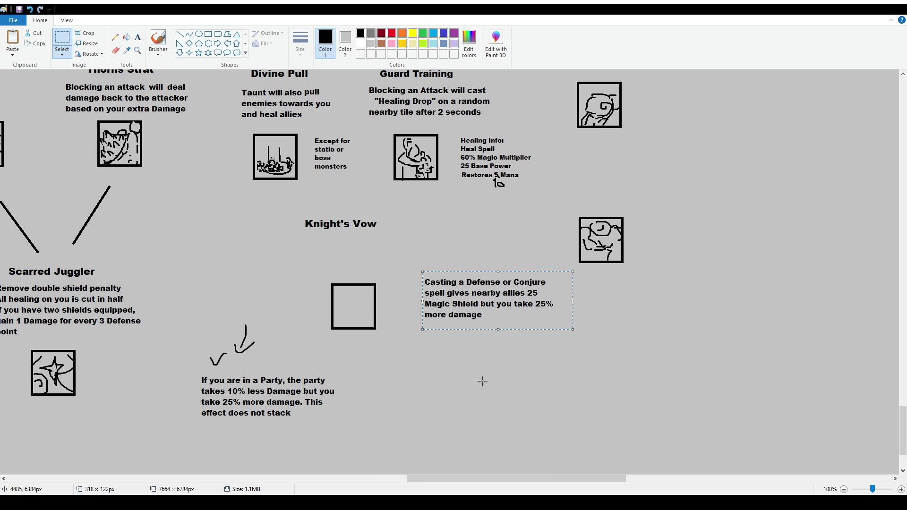
# - Shrink the Magic Shield paragraph, drop it under the Knight's Vow title, and nudge the empty square left
pyautogui.moveTo(573, 330); pyautogui.dragTo(425, 273)
pyautogui.click(442, 341)
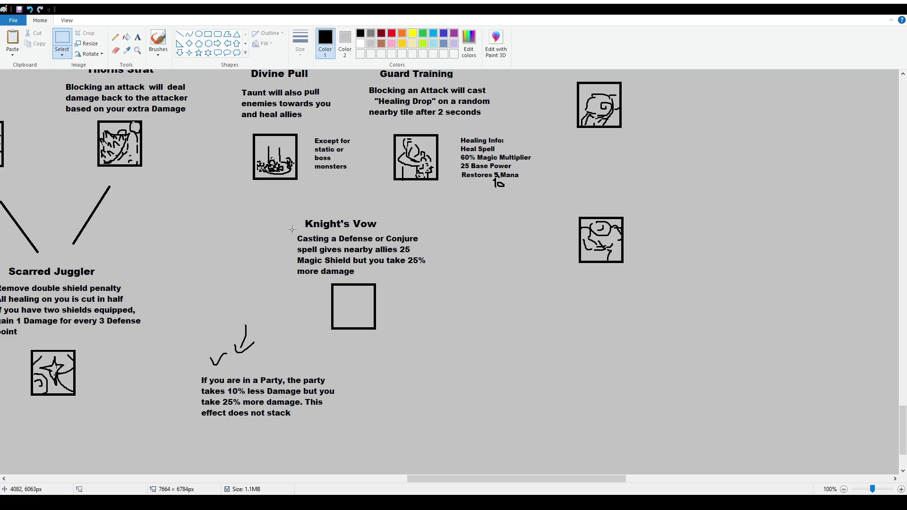
pyautogui.moveTo(399, 243); pyautogui.dragTo(415, 251)
pyautogui.click(417, 252)
pyautogui.moveTo(327, 279)
pyautogui.mouseDown()
pyautogui.moveTo(403, 336)
pyautogui.moveTo(395, 331)
pyautogui.mouseUp()
pyautogui.click(467, 363)
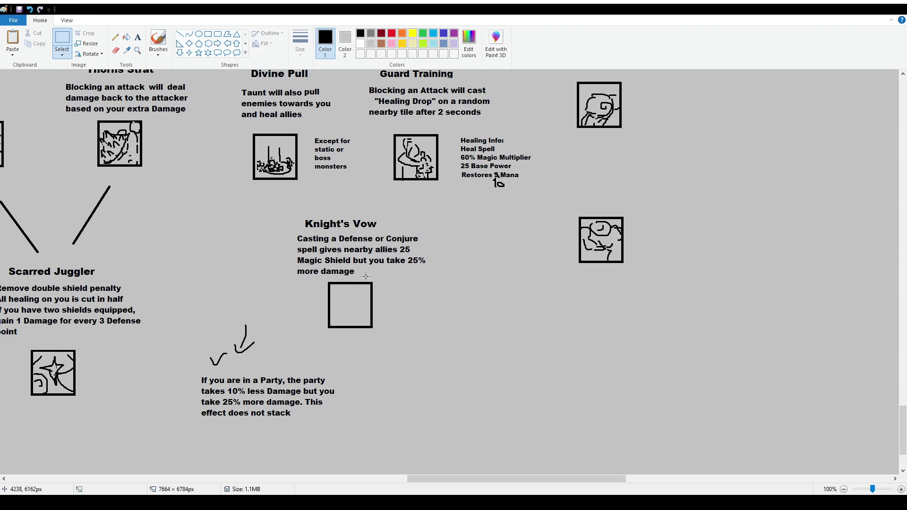
# - Delete the party paragraph, its check marks, and the leftover text fragments
pyautogui.scroll(2, 352, 268)
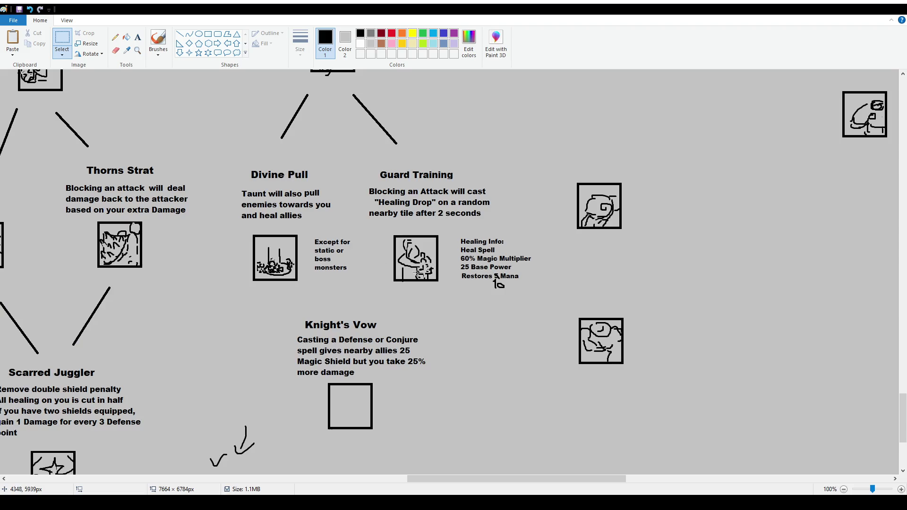
pyautogui.click(159, 41)
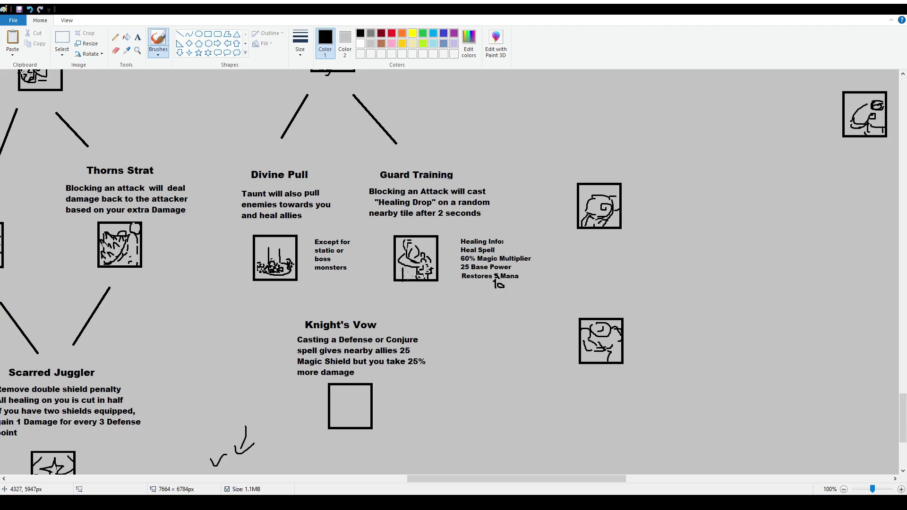
pyautogui.scroll(2, 378, 301)
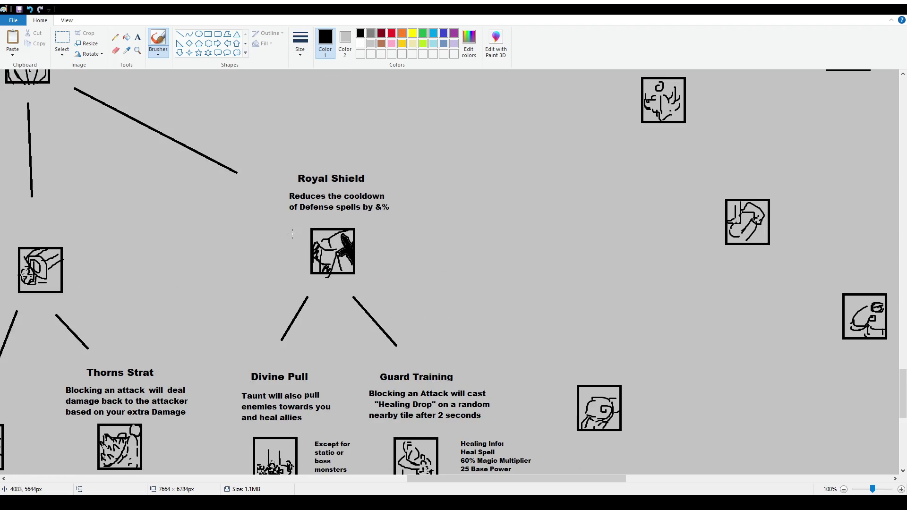
pyautogui.scroll(-4, 331, 219)
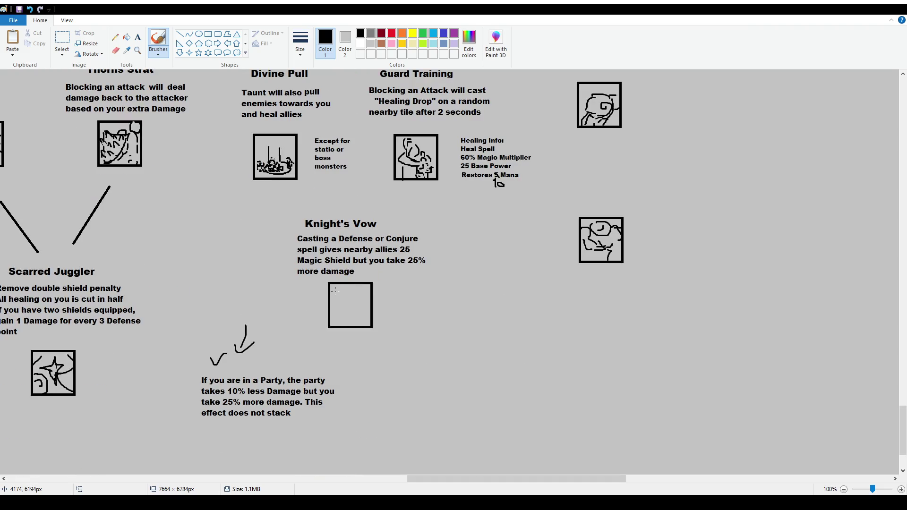
pyautogui.click(62, 41)
pyautogui.moveTo(191, 324); pyautogui.dragTo(319, 448)
pyautogui.press('Delete')
pyautogui.moveTo(309, 362); pyautogui.dragTo(349, 412)
pyautogui.press('Delete')
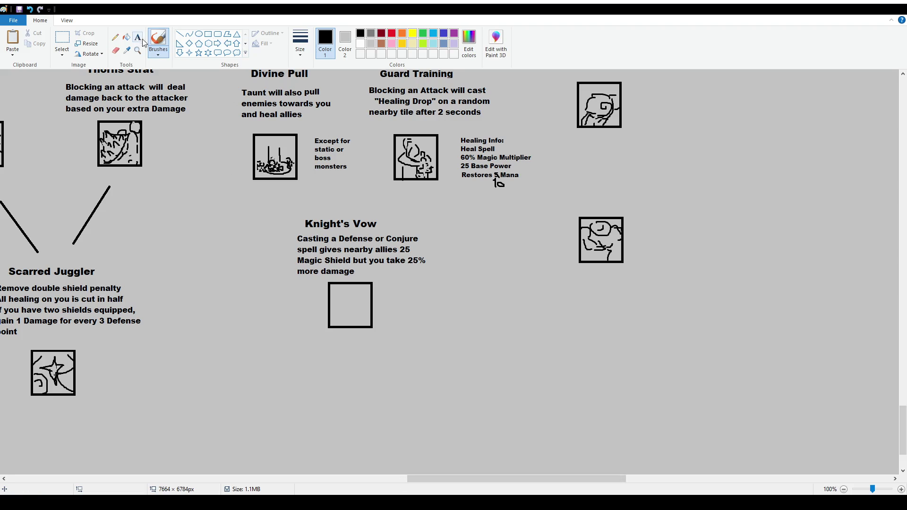
pyautogui.scroll(1, 245, 248)
pyautogui.scroll(1, 245, 248)
pyautogui.scroll(1, 245, 248)
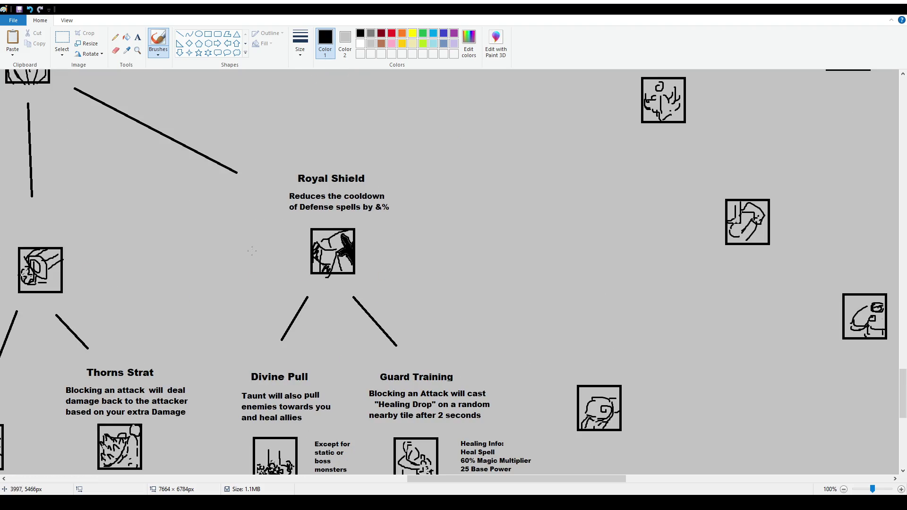
pyautogui.keyDown('ctrl'); pyautogui.scroll(-1, 245, 248); pyautogui.keyUp('ctrl')
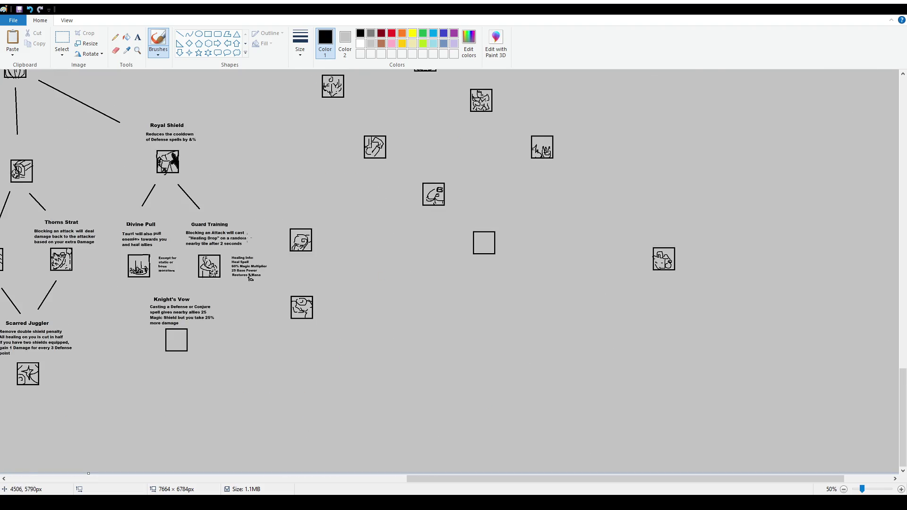
pyautogui.scroll(1, 247, 237)
pyautogui.moveTo(225, 249); pyautogui.dragTo(245, 284)
pyautogui.hotkey('ctrl', 'z')
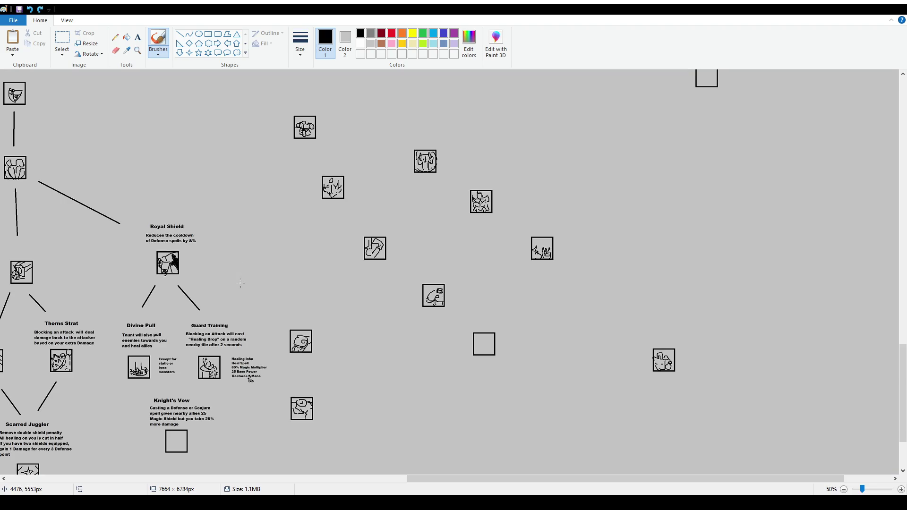
pyautogui.scroll(-1, 245, 284)
pyautogui.moveTo(148, 85)
pyautogui.mouseDown()
pyautogui.moveTo(257, 231)
pyautogui.moveTo(178, 150)
pyautogui.mouseUp()
pyautogui.scroll(1, 314, 200)
pyautogui.moveTo(314, 200)
pyautogui.mouseDown()
pyautogui.moveTo(445, 369)
pyautogui.moveTo(324, 178)
pyautogui.moveTo(293, 165)
pyautogui.mouseUp()
pyautogui.hotkey('ctrl', 'z')
pyautogui.scroll(-1, 423, 330)
pyautogui.hotkey('ctrl', 'z')
pyautogui.scroll(1, 497, 331)
pyautogui.scroll(-1, 498, 331)
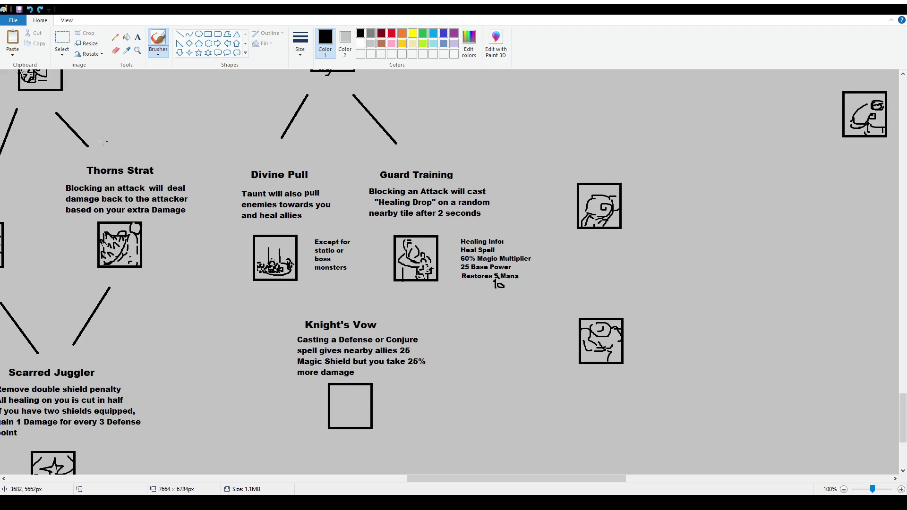
pyautogui.moveTo(218, 161)
pyautogui.mouseDown()
pyautogui.moveTo(271, 309)
pyautogui.moveTo(234, 159)
pyautogui.moveTo(236, 172)
pyautogui.moveTo(256, 137)
pyautogui.mouseUp()
pyautogui.hotkey('ctrl', 'z')
pyautogui.hotkey('ctrl', 'z')
pyautogui.scroll(-2, 406, 326)
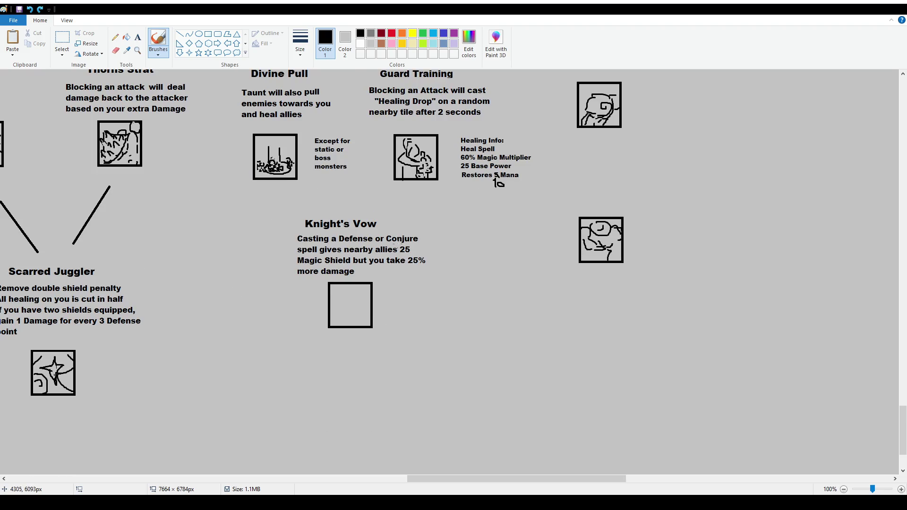
pyautogui.moveTo(396, 252)
pyautogui.mouseDown()
pyautogui.moveTo(419, 250)
pyautogui.moveTo(400, 243)
pyautogui.mouseUp()
pyautogui.hotkey('ctrl', 'z')
pyautogui.click(62, 38)
# - Write 'Casting a Defense or Conjure gives nearby allies Magic Shield based on your Defense but you take 25% more damage'
pyautogui.moveTo(401, 244); pyautogui.dragTo(419, 257)
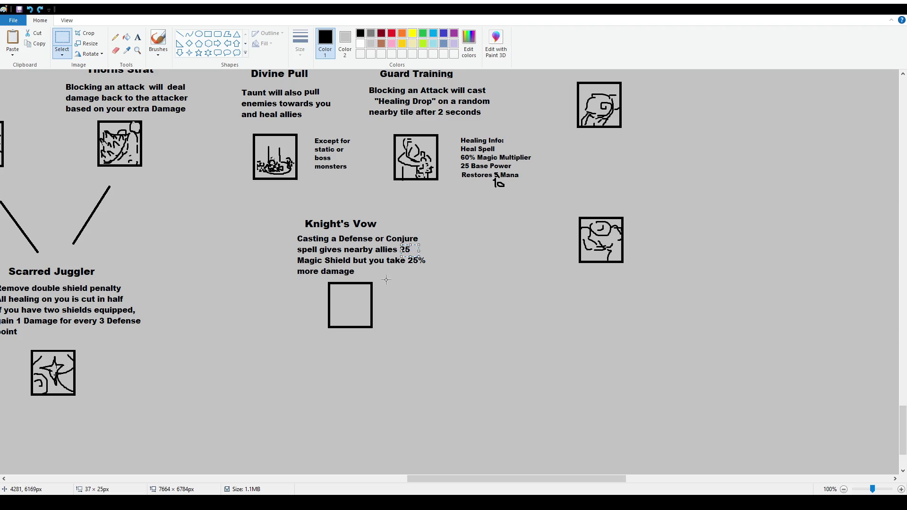
pyautogui.click(136, 40)
pyautogui.moveTo(296, 339); pyautogui.dragTo(452, 385)
pyautogui.write('Casting a Defense or Conjure')
pyautogui.write('gives nearby allies Magic Shield based on your DEfese')
pyautogui.press('BackSpace')
pyautogui.press('BackSpace')
pyautogui.press('BackSpace')
pyautogui.press('BackSpace')
pyautogui.write('efense but you take 25% more damage')
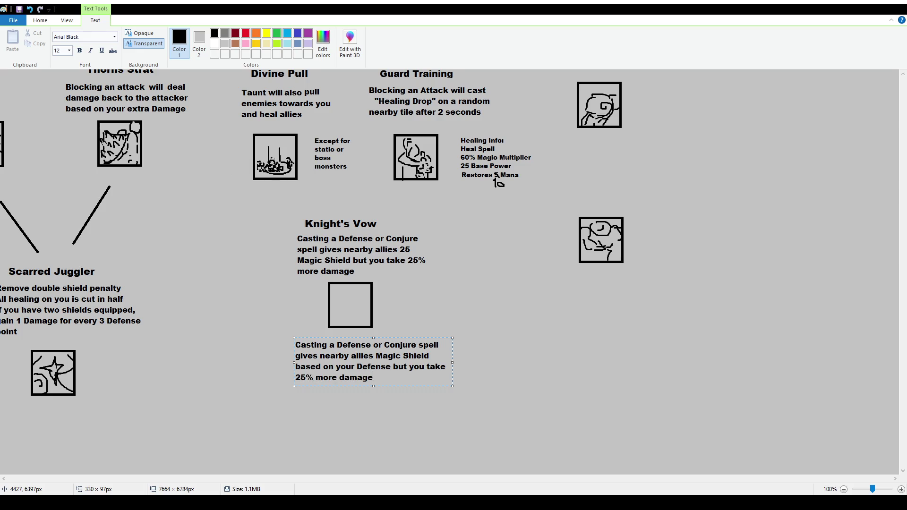
pyautogui.click(256, 239)
# - Delete the old Knight's Vow paragraph and move the new one under the title
pyautogui.moveTo(288, 233); pyautogui.dragTo(443, 276)
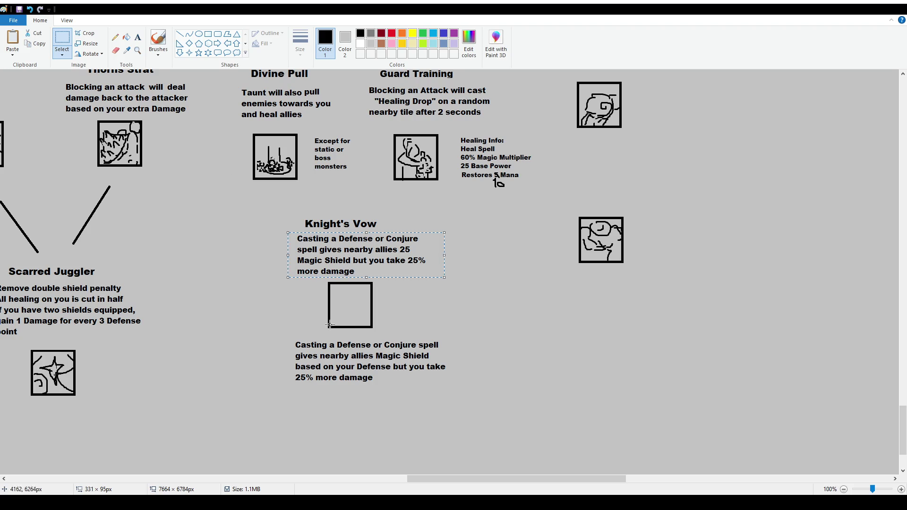
pyautogui.press('Delete')
pyautogui.moveTo(293, 340); pyautogui.dragTo(468, 392)
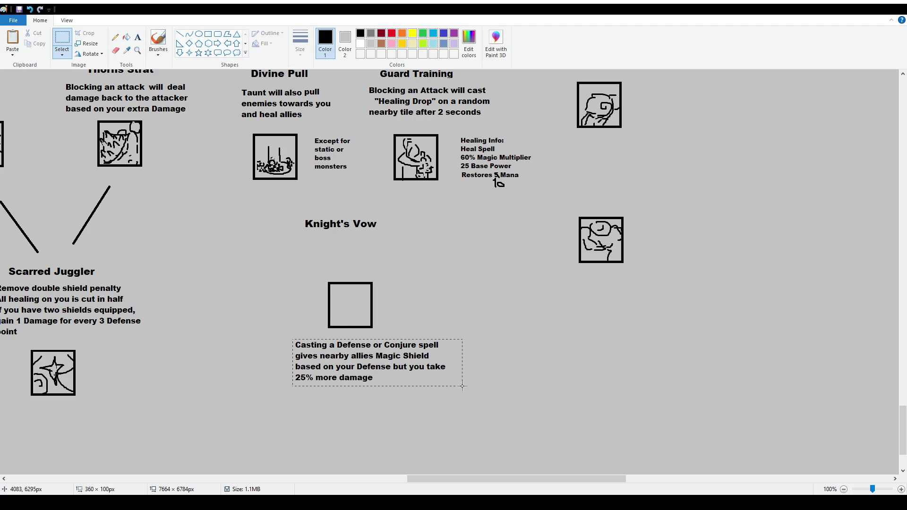
pyautogui.moveTo(294, 341)
pyautogui.mouseDown()
pyautogui.moveTo(466, 385)
pyautogui.moveTo(424, 265)
pyautogui.mouseUp()
pyautogui.click(465, 368)
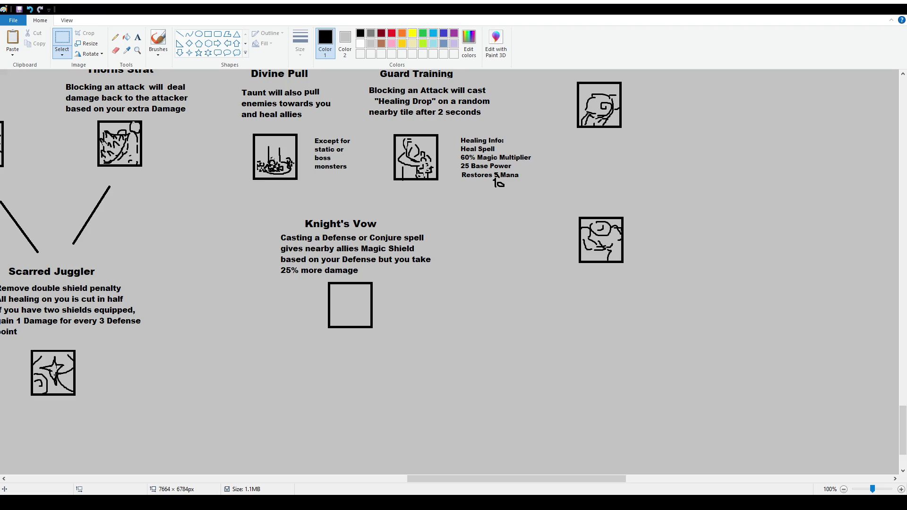
pyautogui.click(158, 43)
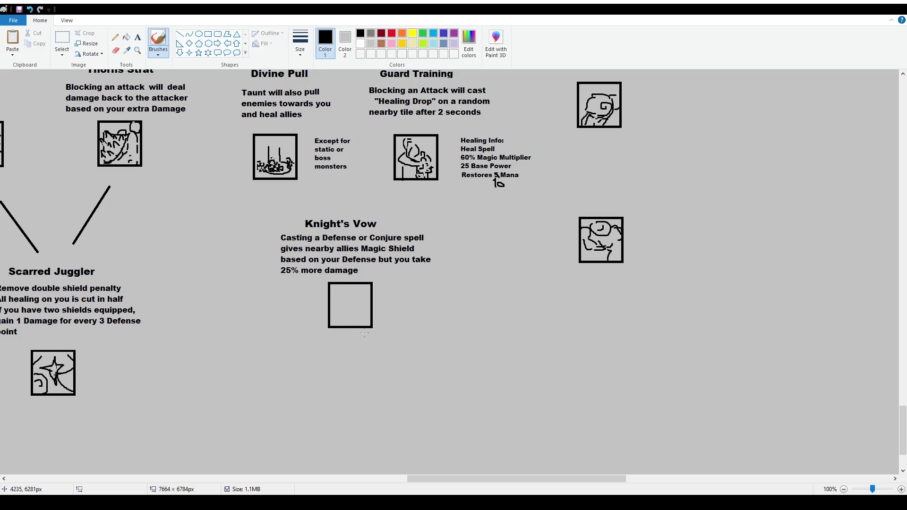
# - Start a figure inside the empty Knight's Vow icon box, undoing the first head attempt
pyautogui.keyDown('ctrl'); pyautogui.scroll(1, 384, 448); pyautogui.keyUp('ctrl')
pyautogui.scroll(-4, 701, 399)
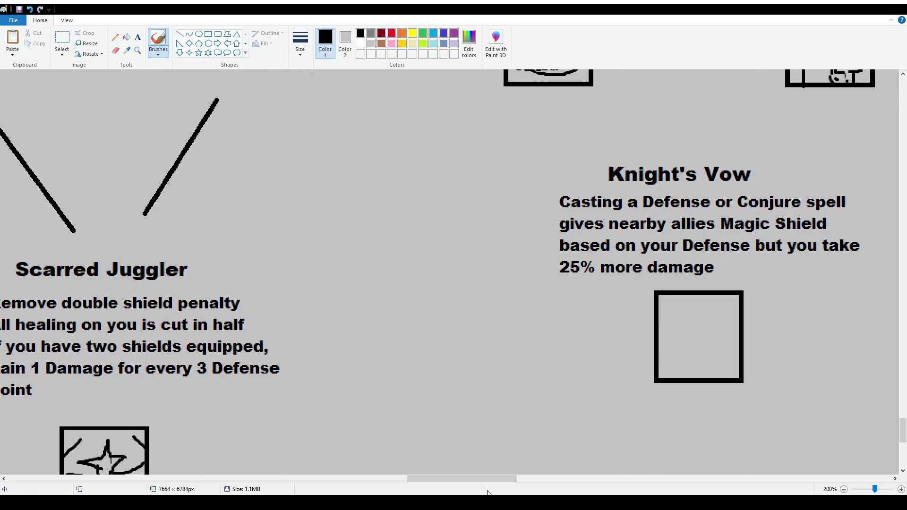
pyautogui.hscroll(3, 413, 454)
pyautogui.hscroll(2, 292, 318)
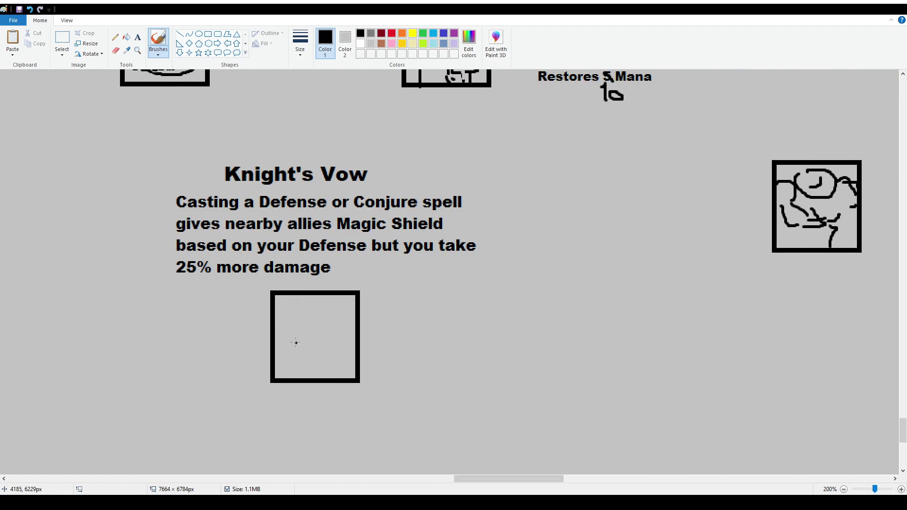
pyautogui.moveTo(297, 343)
pyautogui.mouseDown()
pyautogui.moveTo(295, 321)
pyautogui.moveTo(305, 319)
pyautogui.moveTo(305, 329)
pyautogui.moveTo(315, 315)
pyautogui.moveTo(307, 342)
pyautogui.mouseUp()
pyautogui.moveTo(298, 297)
pyautogui.mouseDown()
pyautogui.moveTo(290, 305)
pyautogui.moveTo(302, 315)
pyautogui.moveTo(307, 296)
pyautogui.moveTo(293, 317)
pyautogui.moveTo(295, 305)
pyautogui.moveTo(282, 303)
pyautogui.moveTo(291, 352)
pyautogui.mouseUp()
pyautogui.hotkey('ctrl', 'z')
pyautogui.hotkey('ctrl', 'z')
pyautogui.hotkey('ctrl', 'z')
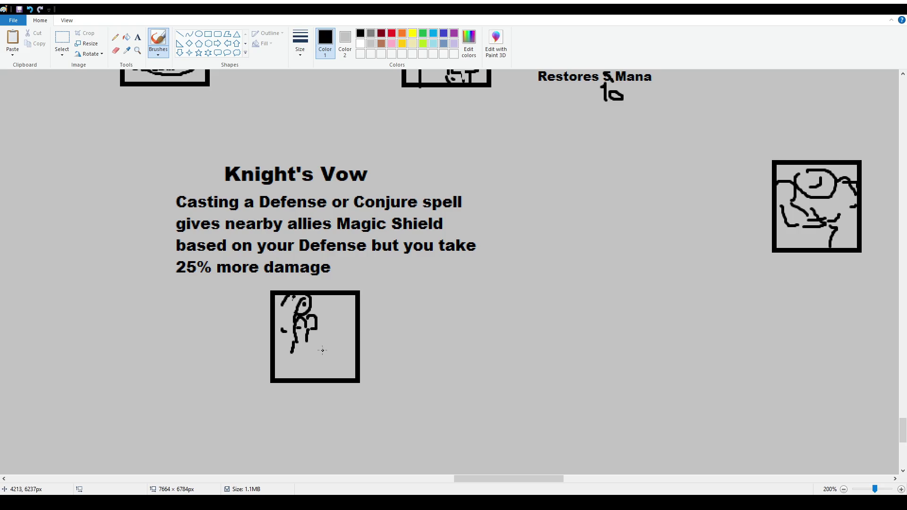
# - Remove a stray O and draw a round head beside the first figure
pyautogui.moveTo(333, 332); pyautogui.dragTo(331, 336)
pyautogui.click(62, 41)
pyautogui.moveTo(317, 329); pyautogui.dragTo(336, 350)
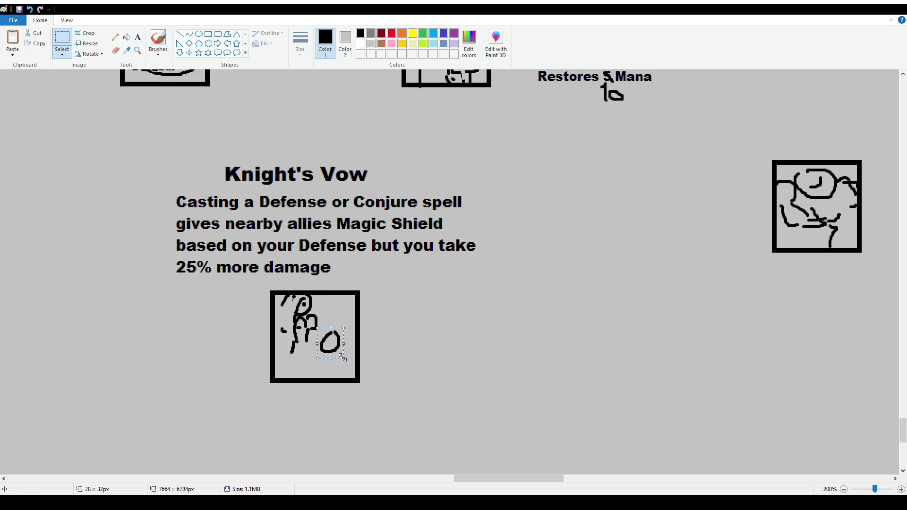
pyautogui.press('Delete')
pyautogui.click(158, 41)
pyautogui.moveTo(322, 332)
pyautogui.mouseDown()
pyautogui.moveTo(331, 330)
pyautogui.moveTo(329, 351)
pyautogui.mouseUp()
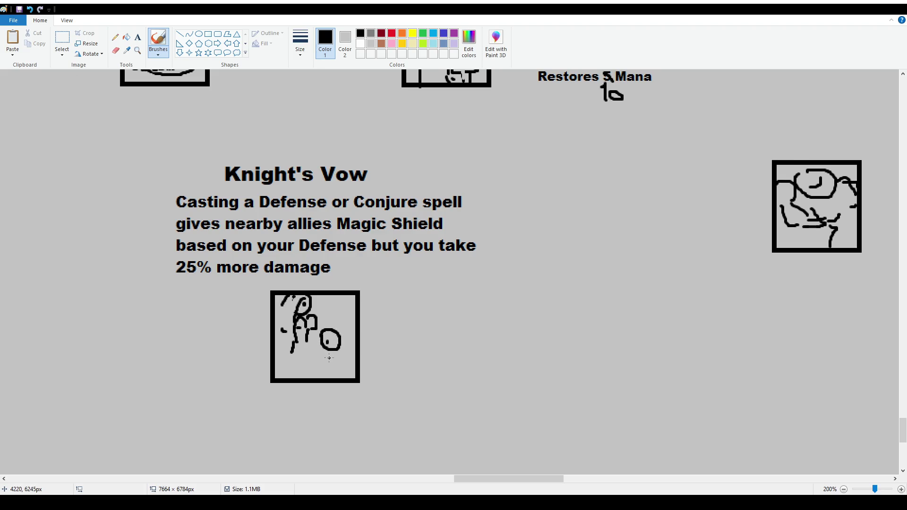
pyautogui.moveTo(317, 353)
pyautogui.mouseDown()
pyautogui.moveTo(320, 376)
pyautogui.moveTo(329, 358)
pyautogui.mouseUp()
pyautogui.hotkey('ctrl', 'z')
pyautogui.hotkey('ctrl', 'z')
pyautogui.moveTo(314, 354)
pyautogui.mouseDown()
pyautogui.moveTo(304, 354)
pyautogui.moveTo(319, 352)
pyautogui.mouseUp()
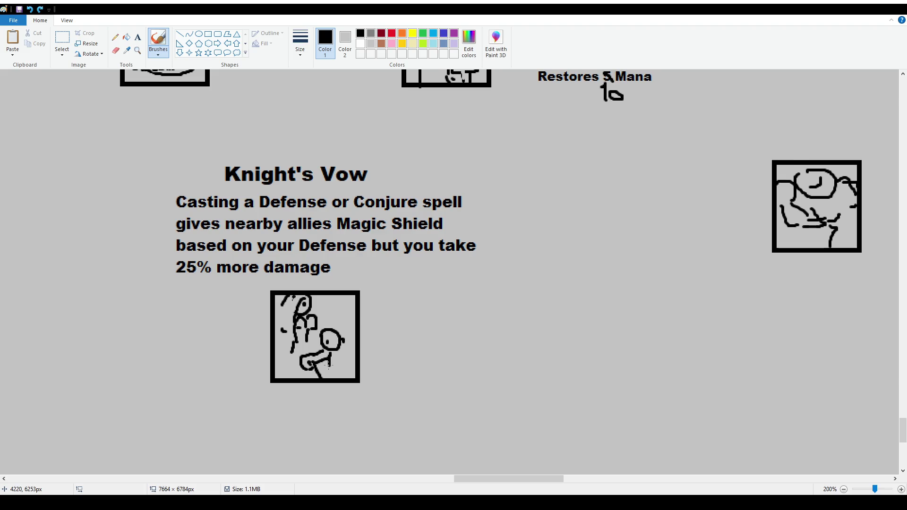
pyautogui.hotkey('ctrl', 'z')
# - Sketch the second figure's back, legs and lower body, and add detail strokes to both figures
pyautogui.moveTo(325, 365); pyautogui.dragTo(333, 377)
pyautogui.moveTo(344, 348); pyautogui.dragTo(339, 375)
pyautogui.moveTo(343, 364); pyautogui.dragTo(356, 373)
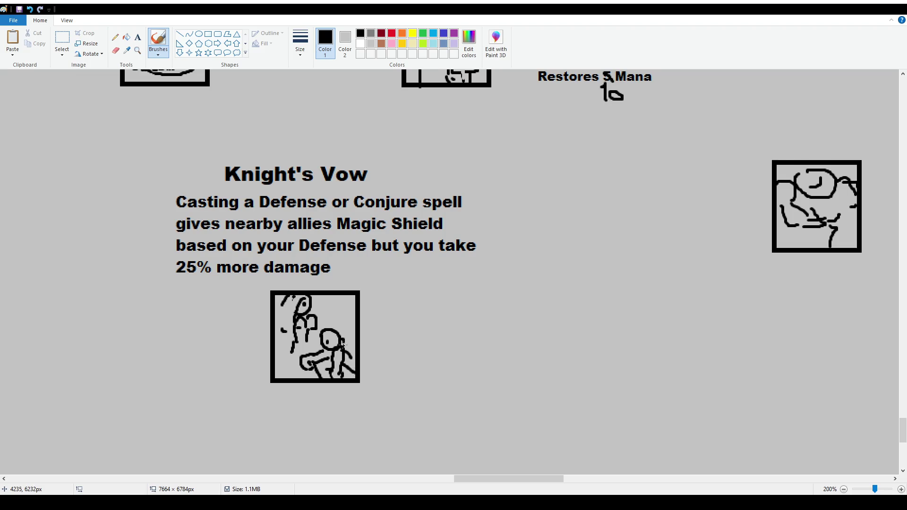
pyautogui.moveTo(342, 339); pyautogui.dragTo(335, 374)
pyautogui.moveTo(328, 360)
pyautogui.mouseDown()
pyautogui.moveTo(323, 376)
pyautogui.moveTo(354, 365)
pyautogui.moveTo(350, 377)
pyautogui.moveTo(328, 360)
pyautogui.moveTo(353, 366)
pyautogui.moveTo(312, 378)
pyautogui.mouseUp()
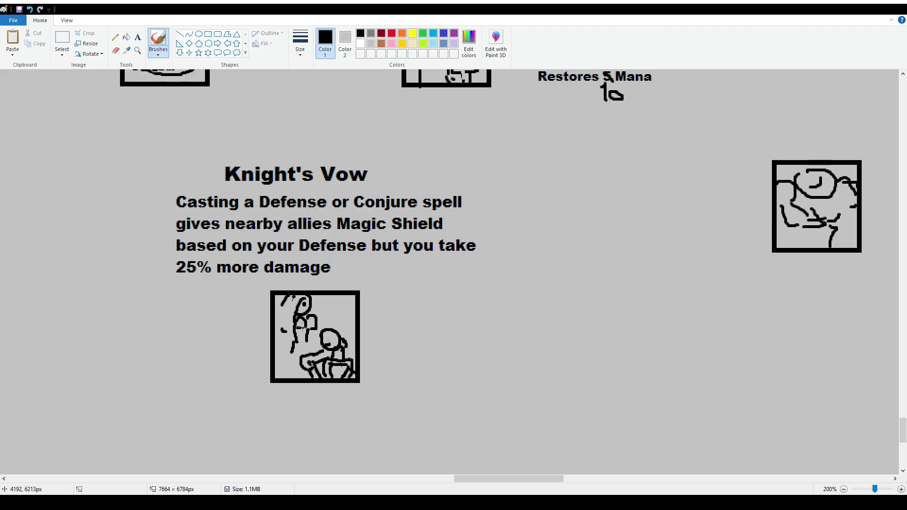
pyautogui.moveTo(299, 350); pyautogui.dragTo(290, 373)
pyautogui.moveTo(317, 350)
pyautogui.mouseDown()
pyautogui.moveTo(316, 334)
pyautogui.moveTo(333, 322)
pyautogui.moveTo(348, 336)
pyautogui.moveTo(311, 332)
pyautogui.mouseUp()
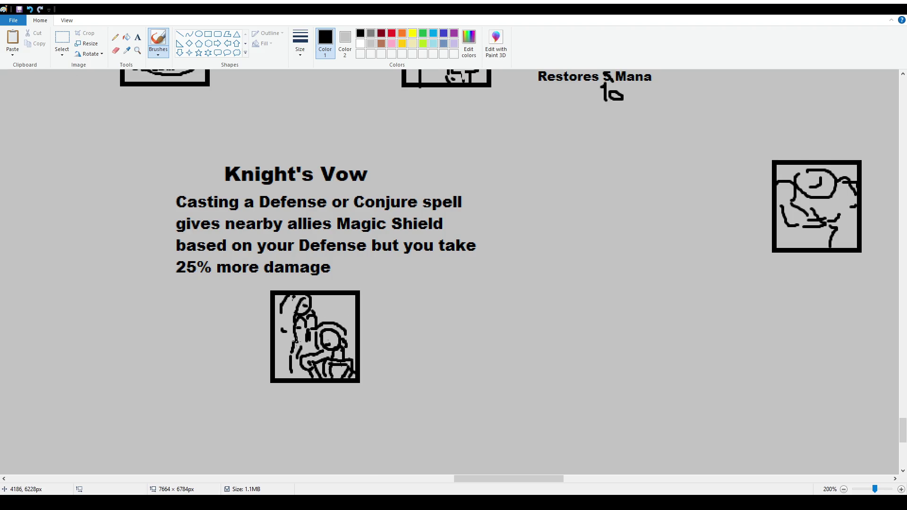
pyautogui.moveTo(307, 336); pyautogui.dragTo(305, 335)
pyautogui.moveTo(283, 309); pyautogui.dragTo(272, 319)
pyautogui.moveTo(343, 341); pyautogui.dragTo(354, 363)
pyautogui.scroll(-1, 326, 351)
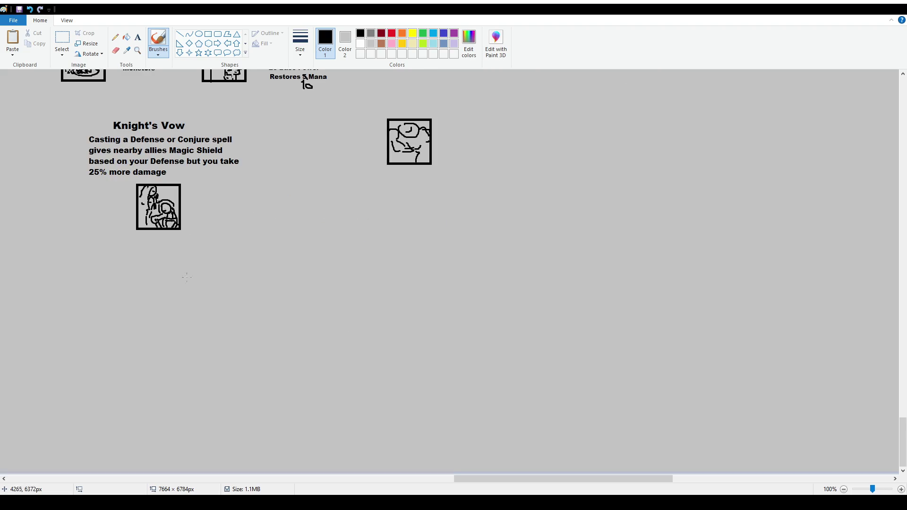
# - Review the trait tree across the canvas and save it with Ctrl+S
pyautogui.scroll(3, 209, 373)
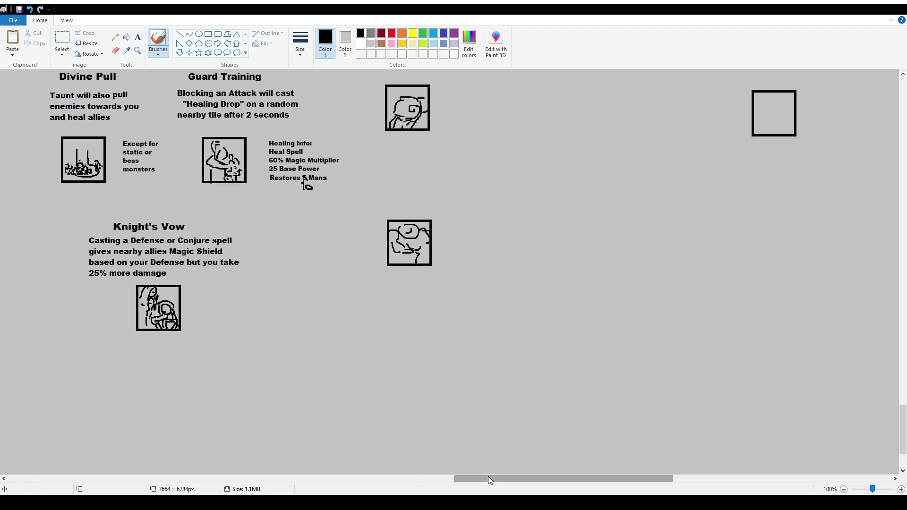
pyautogui.moveTo(488, 478); pyautogui.dragTo(451, 478)
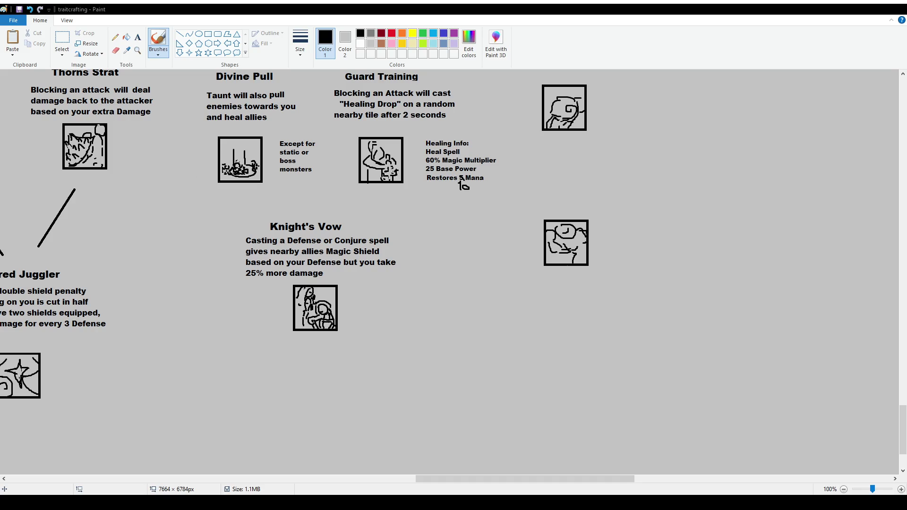
pyautogui.hotkey('ctrl', 's')
pyautogui.keyDown('ctrl'); pyautogui.scroll(-3, 334, 306); pyautogui.keyUp('ctrl')
pyautogui.keyDown('ctrl'); pyautogui.scroll(1, 217, 294); pyautogui.keyUp('ctrl')
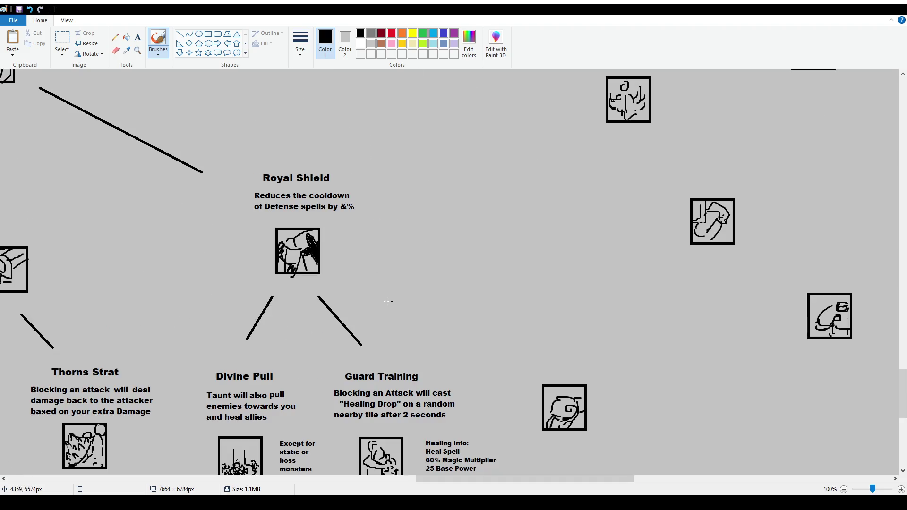
pyautogui.scroll(-3, 217, 294)
pyautogui.click(179, 34)
# - Draw straight connectors from the Divine Pull and Guard Training icons down to Knight's Vow
pyautogui.moveTo(246, 288); pyautogui.dragTo(269, 310)
pyautogui.moveTo(364, 285); pyautogui.dragTo(341, 311)
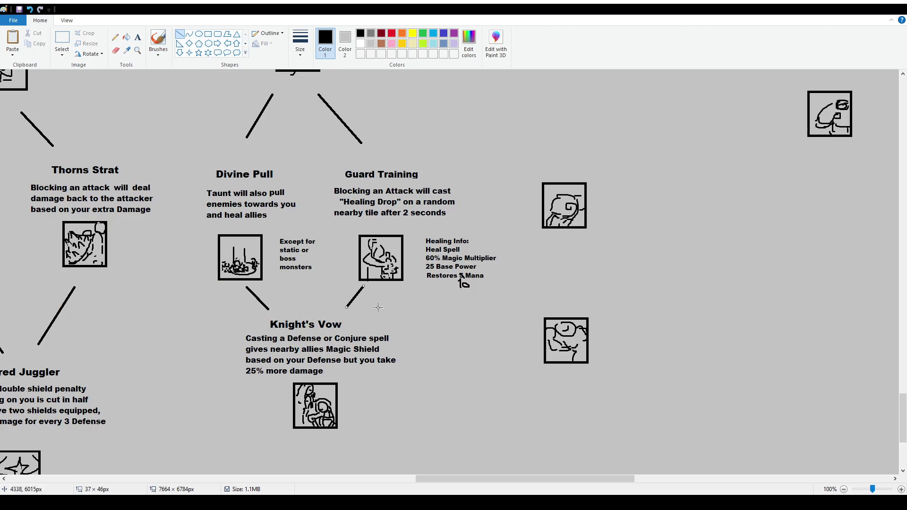
pyautogui.scroll(2, 284, 378)
pyautogui.keyDown('ctrl'); pyautogui.scroll(-3, 244, 467); pyautogui.keyUp('ctrl')
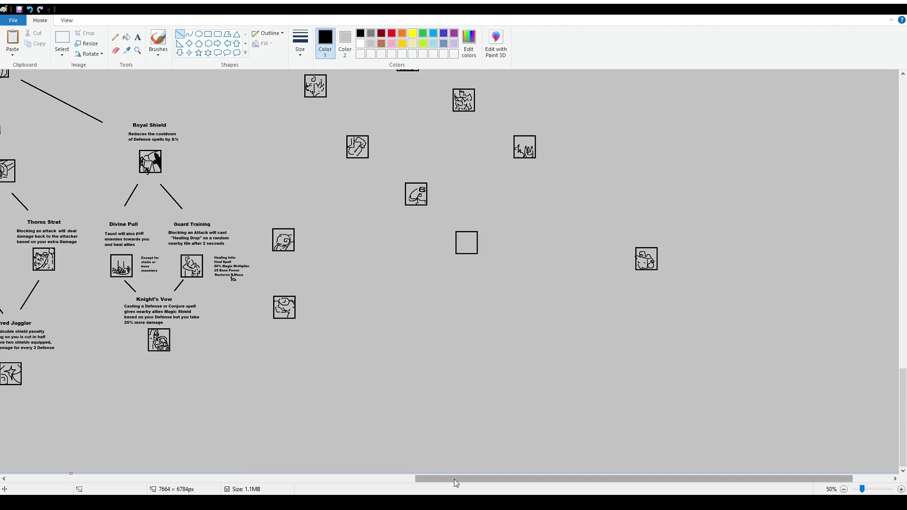
pyautogui.moveTo(454, 478); pyautogui.dragTo(319, 479)
pyautogui.scroll(2, 331, 479)
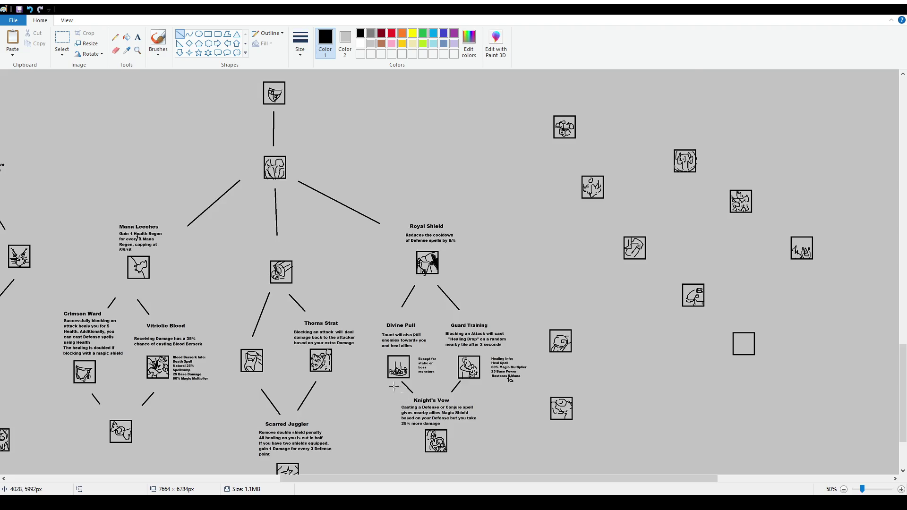
pyautogui.scroll(-2, 395, 383)
pyautogui.click(62, 42)
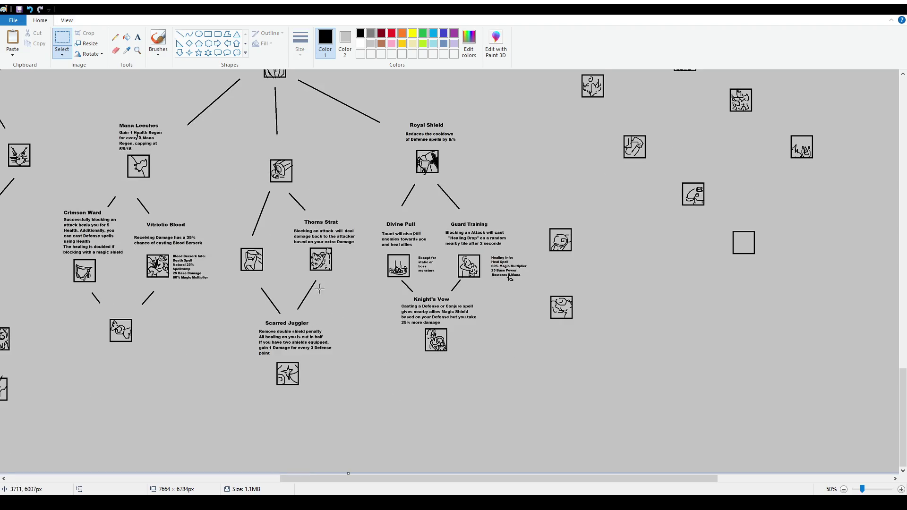
pyautogui.scroll(2, 322, 292)
pyautogui.click(156, 42)
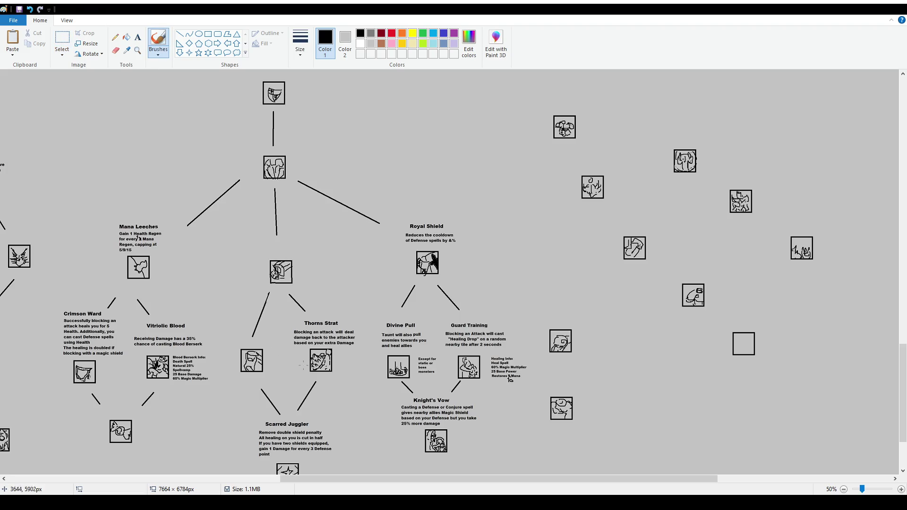
# - Nudge the Scarred Juggler icon up and move the Knight's Vow block slightly lower
pyautogui.scroll(-2, 440, 366)
pyautogui.hotkey('ctrl', 'z')
pyautogui.moveTo(273, 361)
pyautogui.mouseDown()
pyautogui.moveTo(331, 403)
pyautogui.moveTo(321, 393)
pyautogui.mouseUp()
pyautogui.click(541, 359)
pyautogui.moveTo(488, 369); pyautogui.dragTo(388, 296)
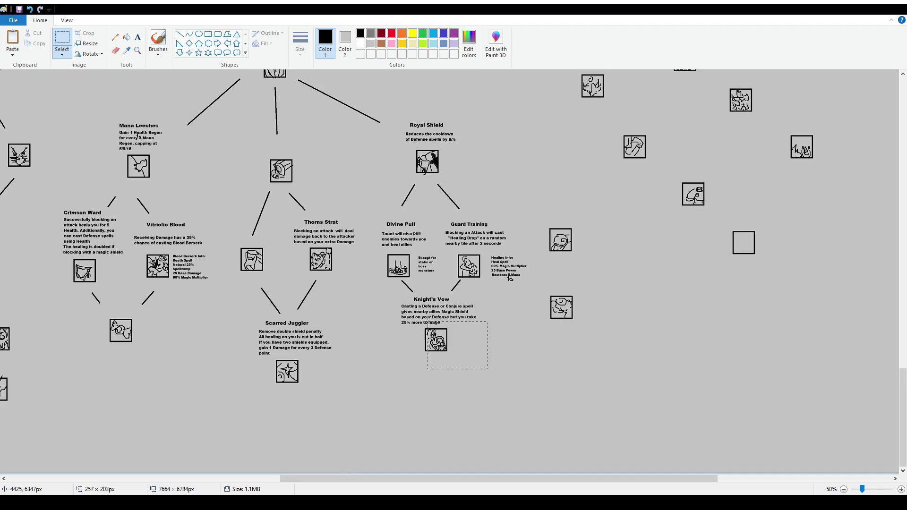
pyautogui.click(500, 356)
pyautogui.moveTo(477, 373); pyautogui.dragTo(388, 294)
pyautogui.moveTo(432, 326); pyautogui.dragTo(432, 333)
pyautogui.click(469, 296)
# - Erase the old connectors above Knight's Vow and draw a new line from Divine Pull to it
pyautogui.moveTo(470, 296); pyautogui.dragTo(379, 279)
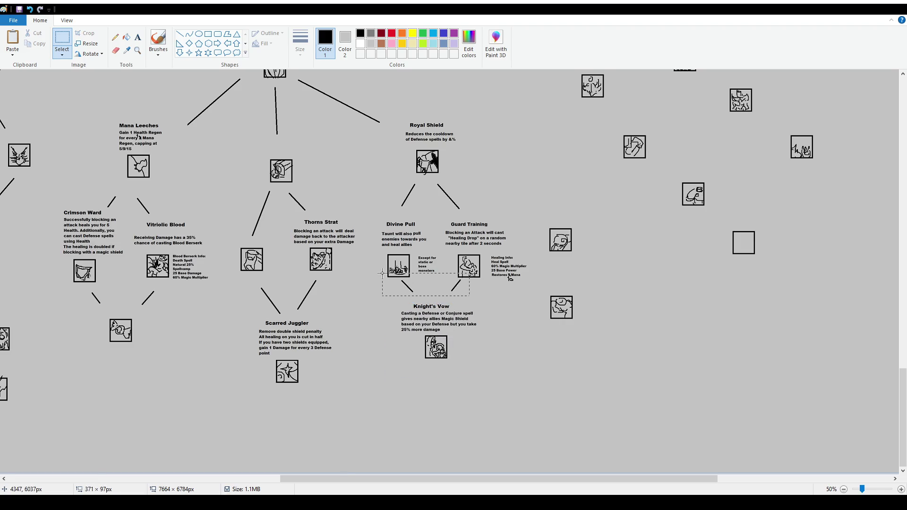
pyautogui.press('Delete')
pyautogui.click(180, 34)
pyautogui.moveTo(401, 279)
pyautogui.mouseDown()
pyautogui.moveTo(417, 295)
pyautogui.moveTo(444, 301)
pyautogui.mouseUp()
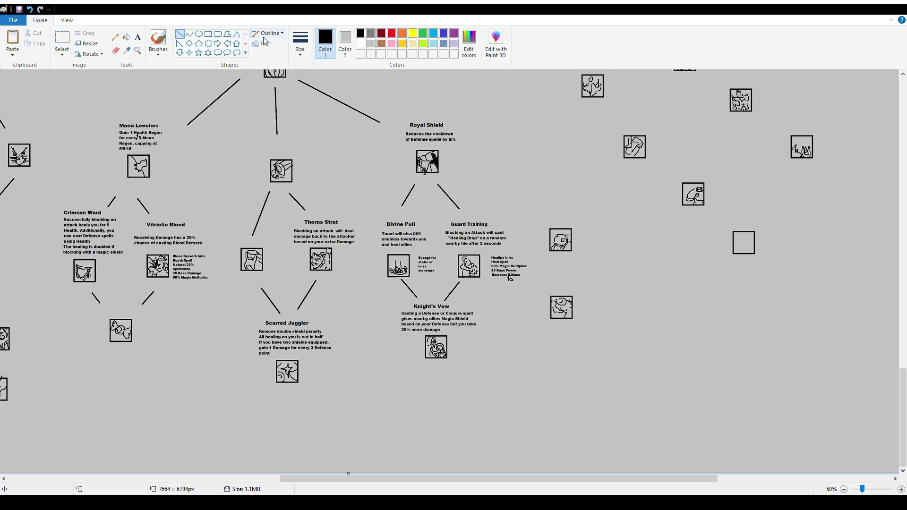
# - Handwrite 'Angy' with the Brush above the crossed-out Thorns in Thorns Strat's title
pyautogui.click(158, 40)
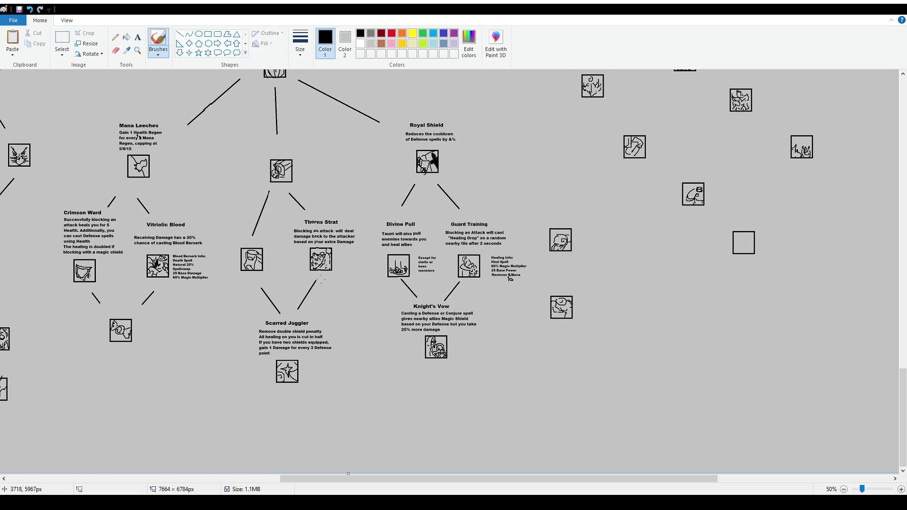
pyautogui.keyDown('ctrl'); pyautogui.scroll(2, 321, 276); pyautogui.keyUp('ctrl')
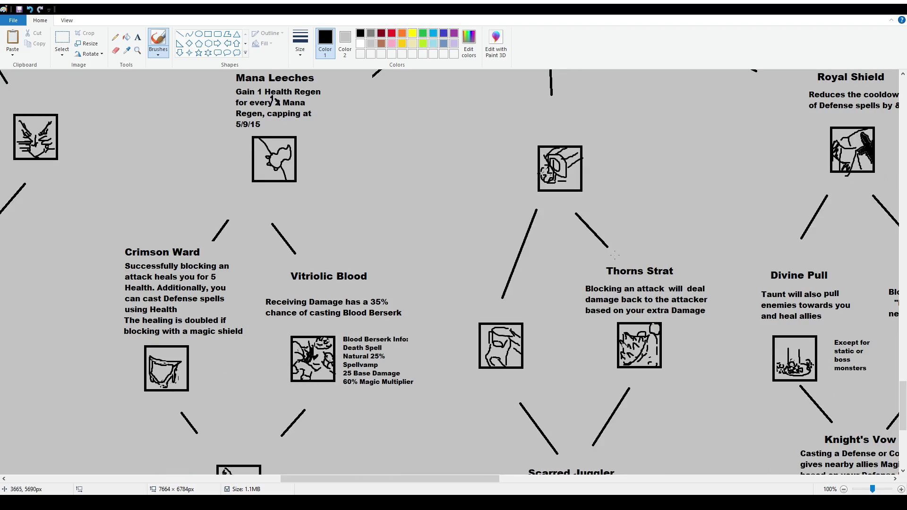
pyautogui.moveTo(609, 262); pyautogui.dragTo(614, 259)
pyautogui.moveTo(617, 258)
pyautogui.mouseDown()
pyautogui.moveTo(638, 257)
pyautogui.moveTo(644, 271)
pyautogui.mouseUp()
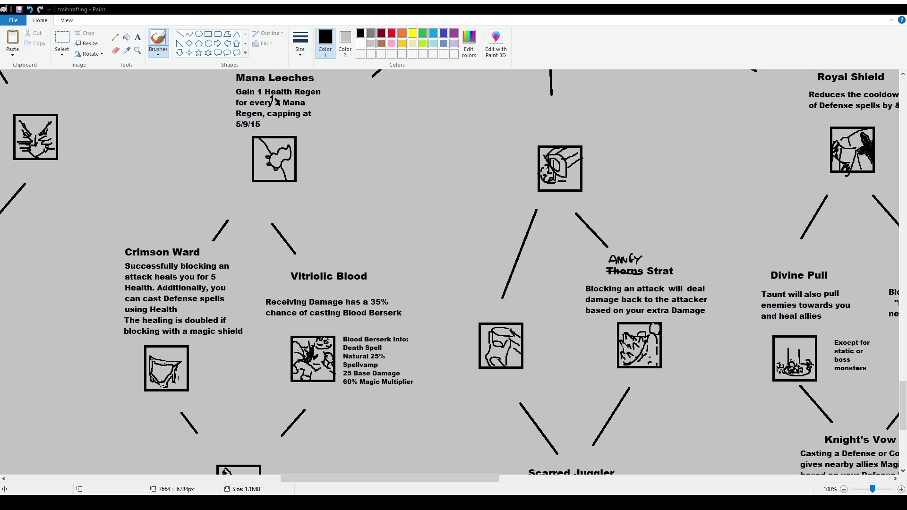
pyautogui.scroll(-1, 618, 319)
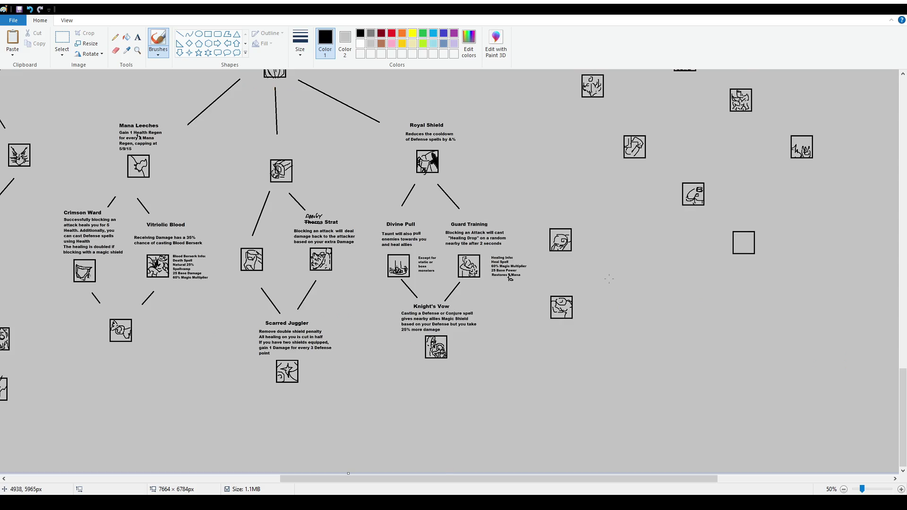
# - Try loops around Mana Leeches, the middle column and Royal Shield, undoing each one
pyautogui.scroll(-1, 567, 284)
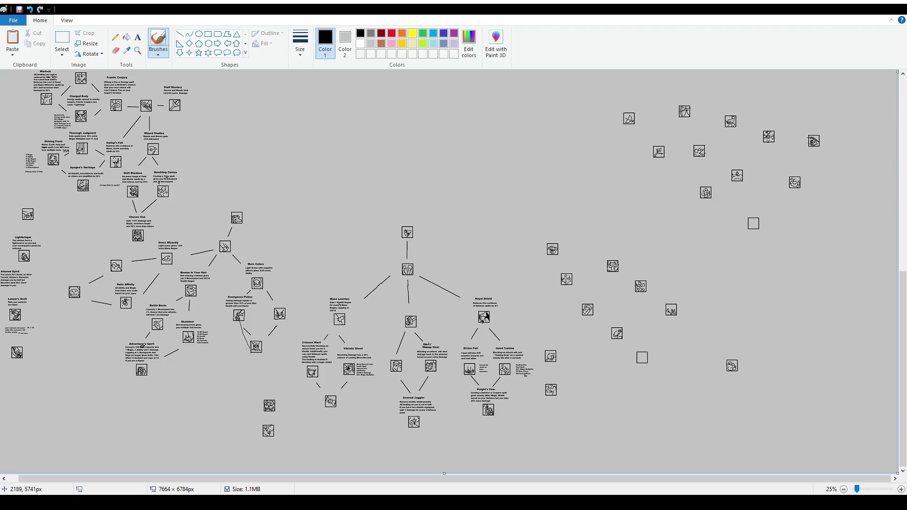
pyautogui.moveTo(339, 288)
pyautogui.mouseDown()
pyautogui.moveTo(326, 291)
pyautogui.moveTo(339, 298)
pyautogui.mouseUp()
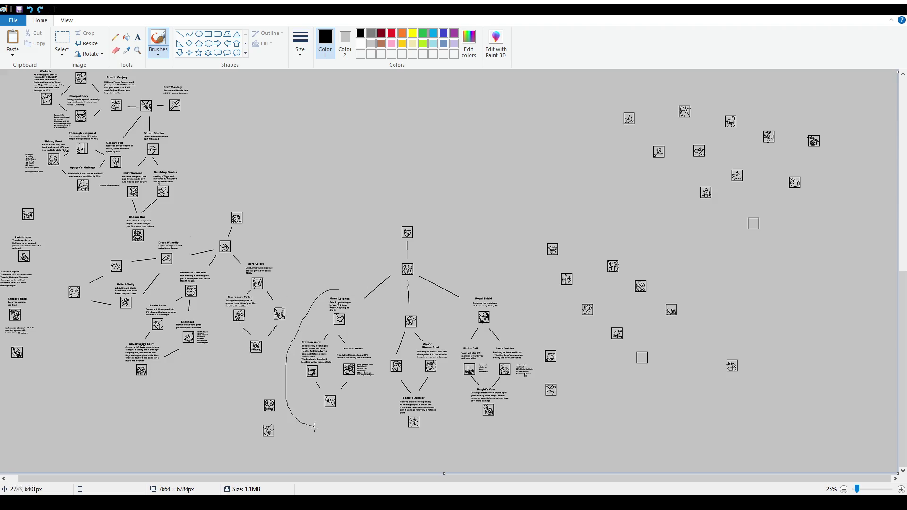
pyautogui.hotkey('ctrl', 'z')
pyautogui.moveTo(381, 264); pyautogui.dragTo(405, 237)
pyautogui.hotkey('ctrl', 'z')
pyautogui.moveTo(461, 283)
pyautogui.mouseDown()
pyautogui.moveTo(520, 323)
pyautogui.moveTo(465, 278)
pyautogui.mouseUp()
pyautogui.hotkey('ctrl', 'z')
# - Circle two icons in the upper part of the tree, then undo both strokes
pyautogui.scroll(5, 562, 274)
pyautogui.scroll(5, 568, 224)
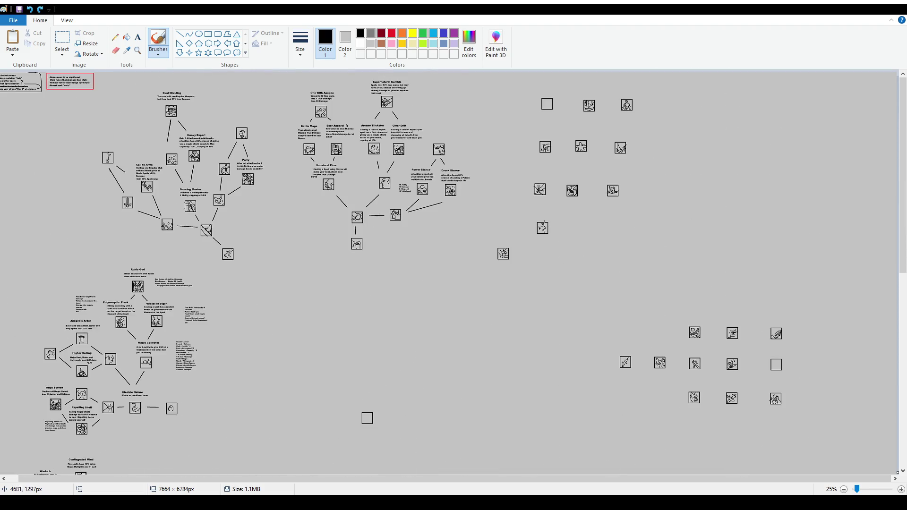
pyautogui.moveTo(512, 164)
pyautogui.mouseDown()
pyautogui.moveTo(496, 228)
pyautogui.moveTo(559, 237)
pyautogui.mouseUp()
pyautogui.hotkey('ctrl', 'z')
pyautogui.hotkey('ctrl', 'z')
pyautogui.moveTo(532, 189)
pyautogui.mouseDown()
pyautogui.moveTo(560, 140)
pyautogui.moveTo(578, 206)
pyautogui.mouseUp()
pyautogui.hotkey('ctrl', 'z')
pyautogui.hotkey('ctrl', 'z')
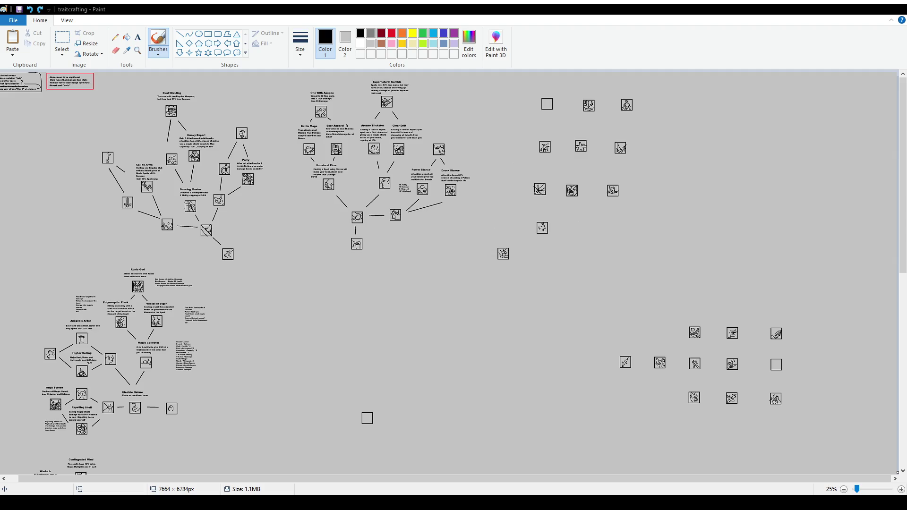
# - Outline the branch's top and middle icons as trials, undoing both outlines
pyautogui.scroll(-5, 511, 351)
pyautogui.scroll(1, 511, 351)
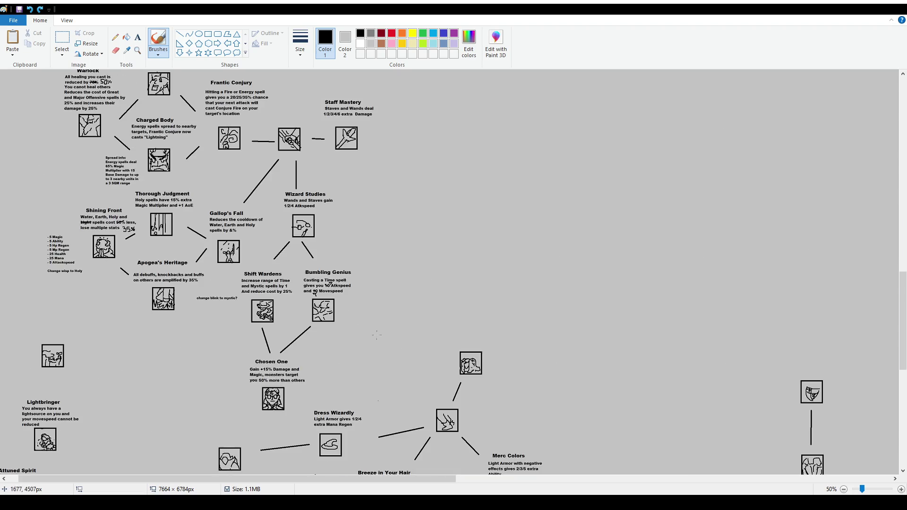
pyautogui.scroll(-5, 511, 351)
pyautogui.moveTo(321, 478); pyautogui.dragTo(442, 478)
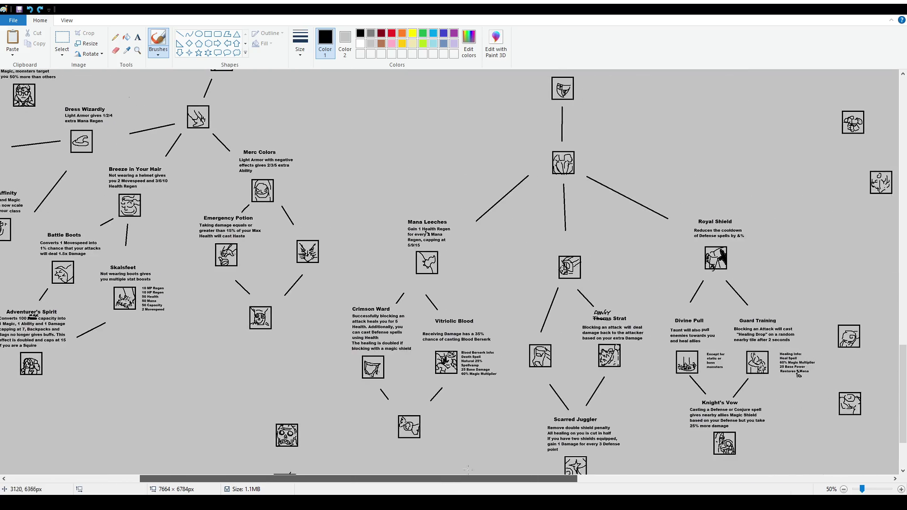
pyautogui.scroll(3, 573, 188)
pyautogui.moveTo(543, 169); pyautogui.dragTo(548, 152)
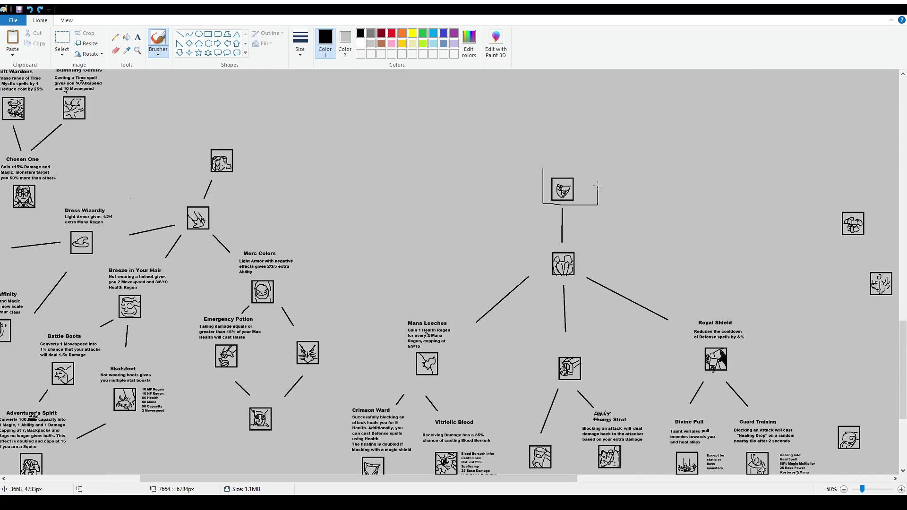
pyautogui.hotkey('ctrl', 'z')
pyautogui.moveTo(540, 243); pyautogui.dragTo(544, 231)
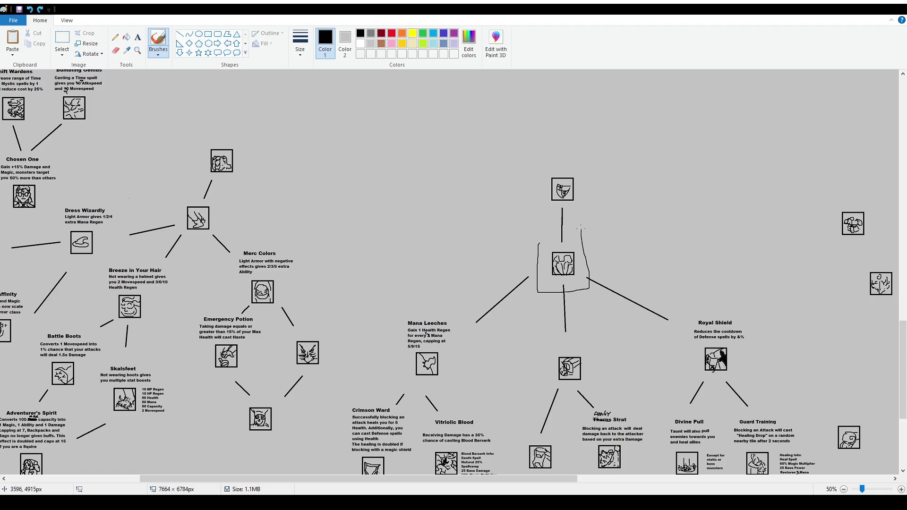
pyautogui.hotkey('ctrl', 'z')
# - Pan and zoom to bring the Mana Leeches branch into close view
pyautogui.scroll(-3, 496, 293)
pyautogui.scroll(1, 424, 343)
pyautogui.scroll(-6, 424, 344)
pyautogui.scroll(-2, 443, 470)
pyautogui.hscroll(10, 472, 401)
pyautogui.scroll(2, 520, 354)
pyautogui.scroll(4, 538, 320)
pyautogui.scroll(-2, 539, 320)
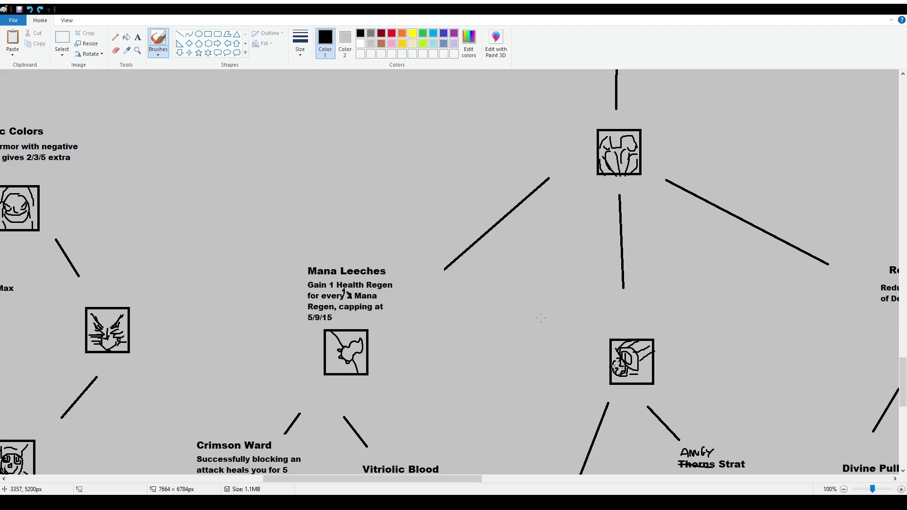
pyautogui.scroll(-2, 590, 285)
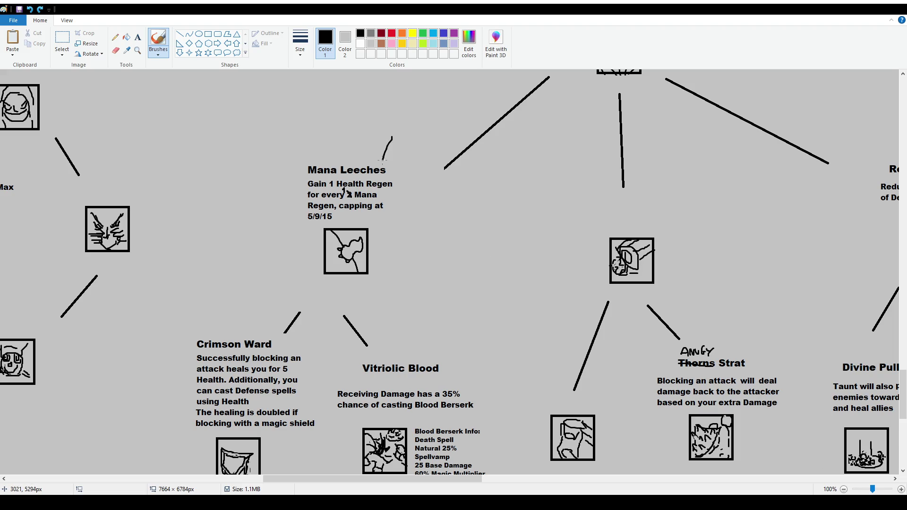
pyautogui.moveTo(389, 148); pyautogui.dragTo(385, 157)
pyautogui.hotkey('ctrl', 'z')
pyautogui.moveTo(421, 226); pyautogui.dragTo(413, 220)
pyautogui.hotkey('ctrl', 'z')
pyautogui.scroll(-2, 404, 274)
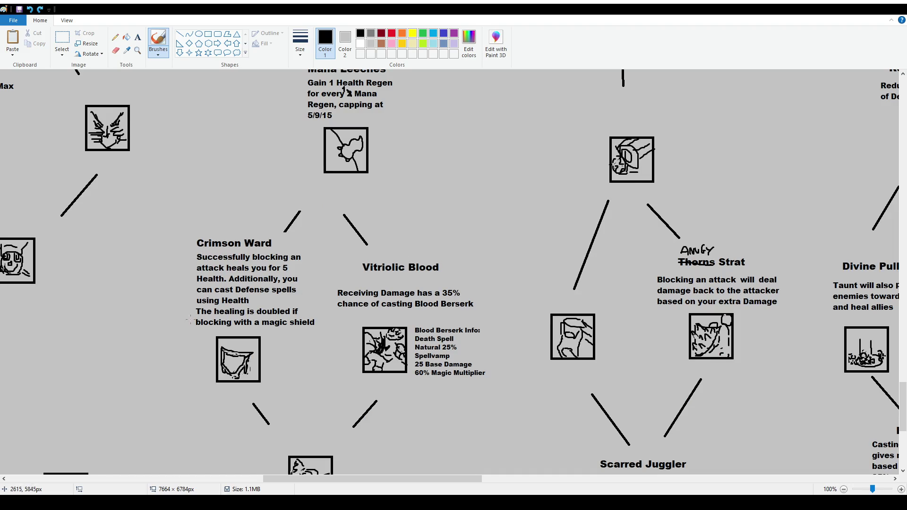
pyautogui.moveTo(190, 308)
pyautogui.mouseDown()
pyautogui.moveTo(190, 330)
pyautogui.moveTo(316, 329)
pyautogui.moveTo(313, 303)
pyautogui.moveTo(188, 307)
pyautogui.mouseUp()
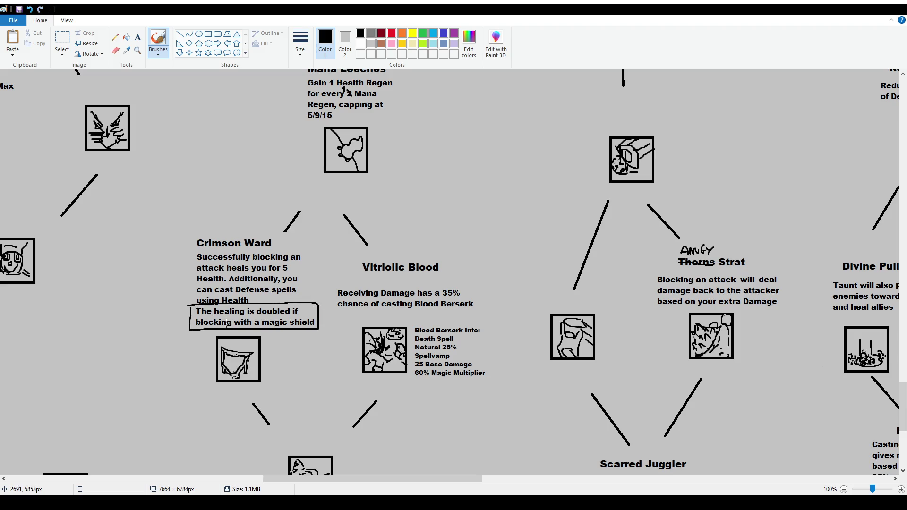
pyautogui.hotkey('ctrl', 'z')
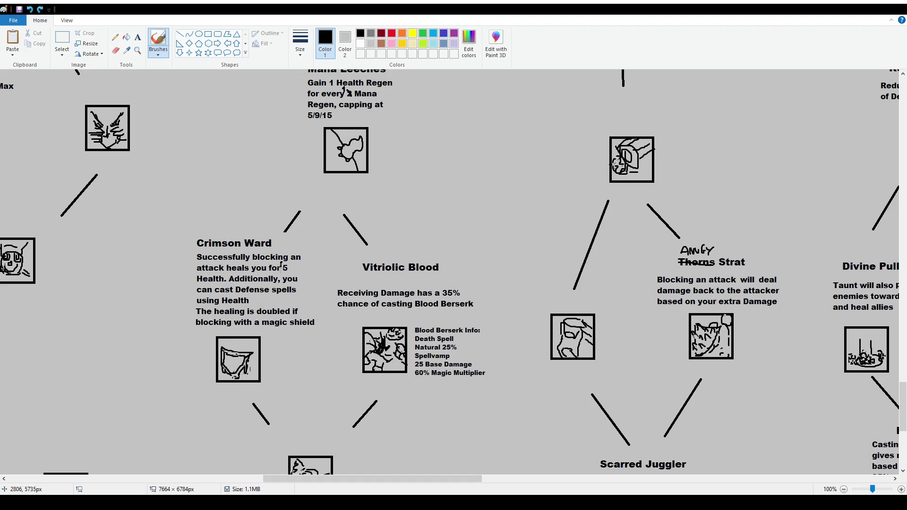
pyautogui.moveTo(193, 309)
pyautogui.mouseDown()
pyautogui.moveTo(193, 332)
pyautogui.moveTo(310, 333)
pyautogui.moveTo(311, 303)
pyautogui.moveTo(191, 305)
pyautogui.mouseUp()
pyautogui.hotkey('ctrl', 'z')
pyautogui.moveTo(192, 226)
pyautogui.mouseDown()
pyautogui.moveTo(180, 337)
pyautogui.moveTo(325, 333)
pyautogui.moveTo(187, 221)
pyautogui.mouseUp()
pyautogui.hotkey('ctrl', 'z')
pyautogui.moveTo(332, 273); pyautogui.dragTo(333, 378)
pyautogui.hotkey('ctrl', 'z')
pyautogui.moveTo(304, 351)
pyautogui.mouseDown()
pyautogui.moveTo(334, 352)
pyautogui.moveTo(297, 362)
pyautogui.mouseUp()
pyautogui.hotkey('ctrl', 'z')
pyautogui.moveTo(413, 378); pyautogui.dragTo(479, 379)
pyautogui.hotkey('ctrl', 'z')
pyautogui.scroll(-2, 448, 272)
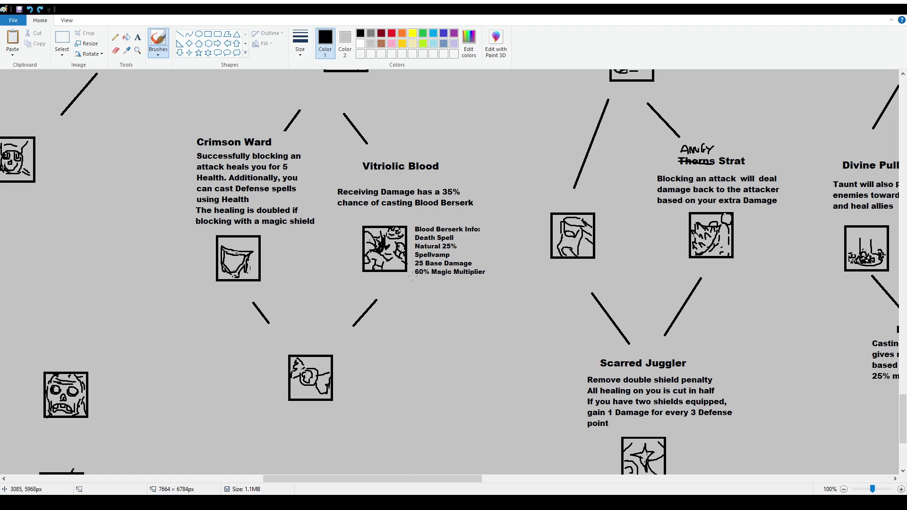
pyautogui.scroll(-2, 386, 291)
# - Remove the trial circle around the icon below Crimson Ward and readjust the zoom
pyautogui.moveTo(283, 234); pyautogui.dragTo(356, 305)
pyautogui.scroll(4, 476, 256)
pyautogui.hotkey('ctrl', 'z')
pyautogui.keyDown('ctrl'); pyautogui.scroll(-1, 225, 249); pyautogui.keyUp('ctrl')
pyautogui.scroll(2, 224, 249)
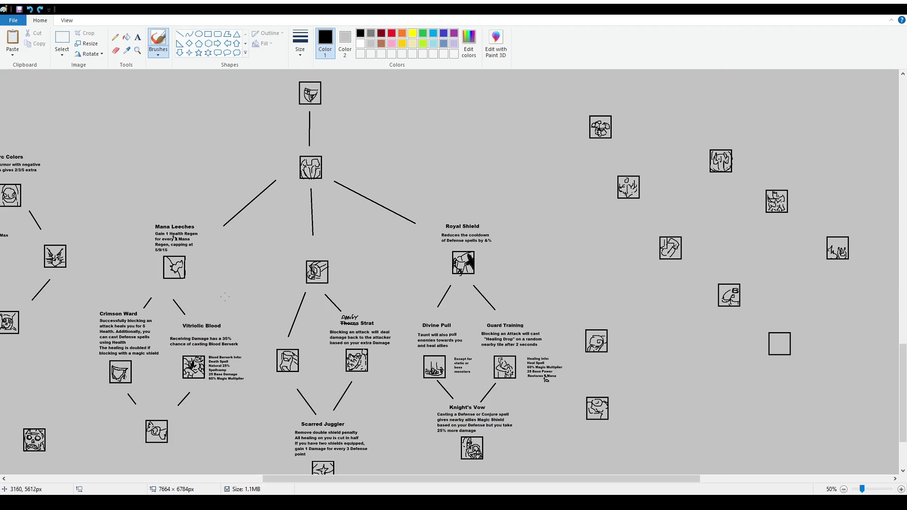
pyautogui.scroll(1, 175, 239)
pyautogui.scroll(-3, 621, 274)
pyautogui.scroll(-1, 621, 275)
pyautogui.scroll(3, 621, 275)
pyautogui.scroll(1, 623, 270)
pyautogui.scroll(2, 633, 251)
pyautogui.scroll(-2, 639, 240)
# - Try a circle and two rectangles around the branch's middle icon, undoing each
pyautogui.moveTo(592, 255); pyautogui.dragTo(604, 227)
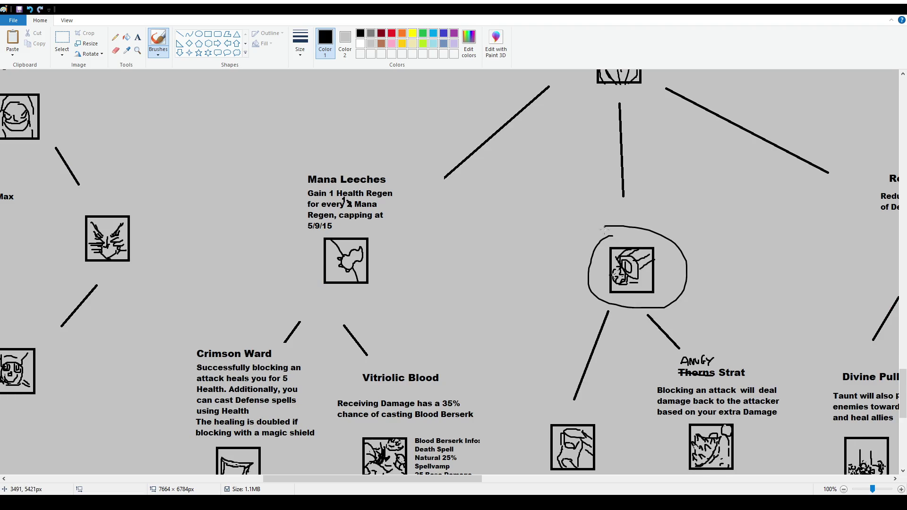
pyautogui.hotkey('ctrl', 'z')
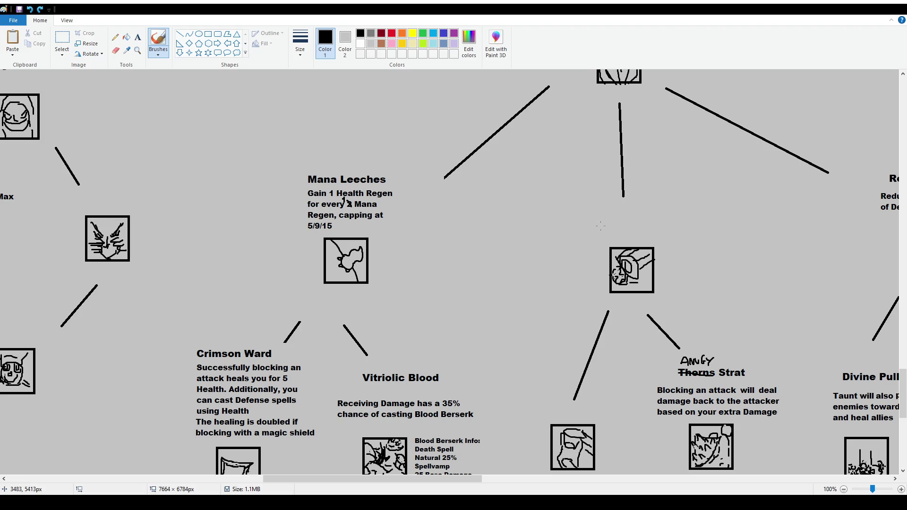
pyautogui.scroll(-2, 586, 219)
pyautogui.moveTo(540, 313); pyautogui.dragTo(538, 320)
pyautogui.hotkey('ctrl', 'z')
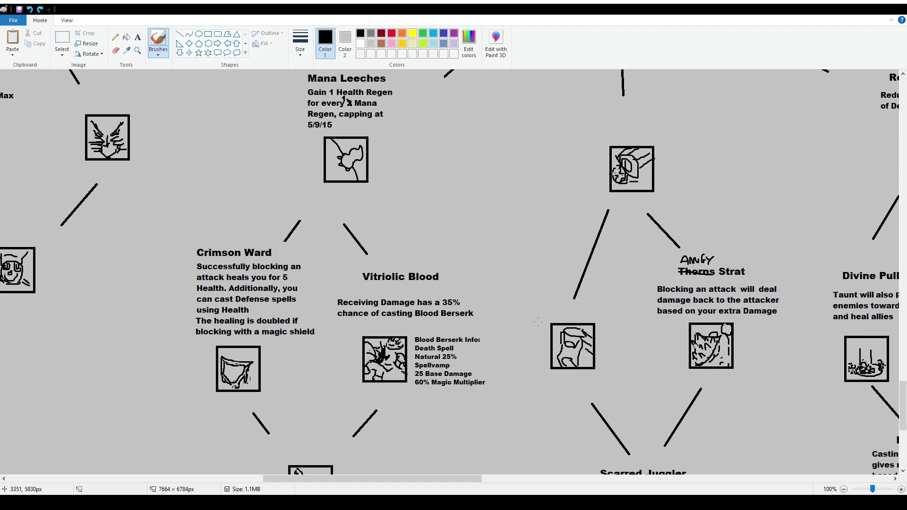
pyautogui.moveTo(526, 293); pyautogui.dragTo(549, 285)
pyautogui.hotkey('ctrl', 'z')
# - Scroll right to Angy Strat, try a box around it, then loop its icon
pyautogui.hscroll(2, 426, 458)
pyautogui.hscroll(3, 425, 457)
pyautogui.scroll(-2, 406, 330)
pyautogui.scroll(2, 395, 275)
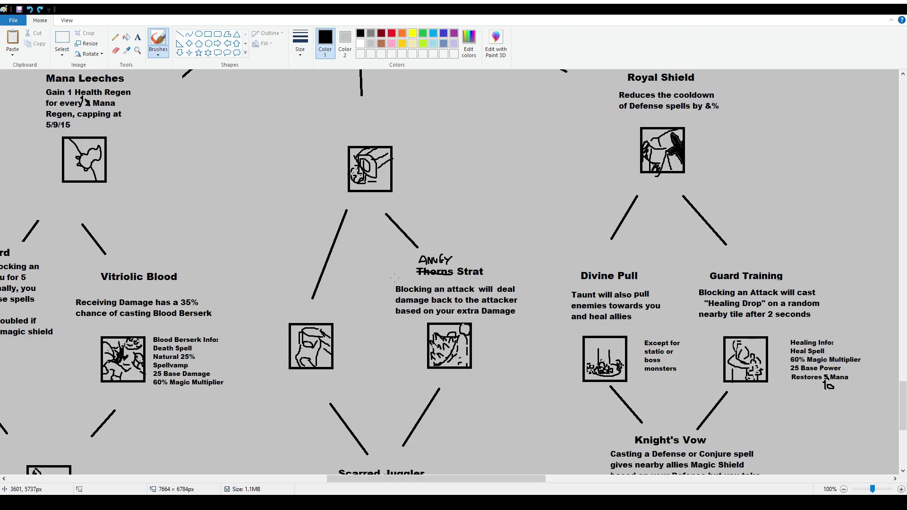
pyautogui.moveTo(385, 263)
pyautogui.mouseDown()
pyautogui.moveTo(395, 377)
pyautogui.moveTo(525, 366)
pyautogui.moveTo(399, 238)
pyautogui.mouseUp()
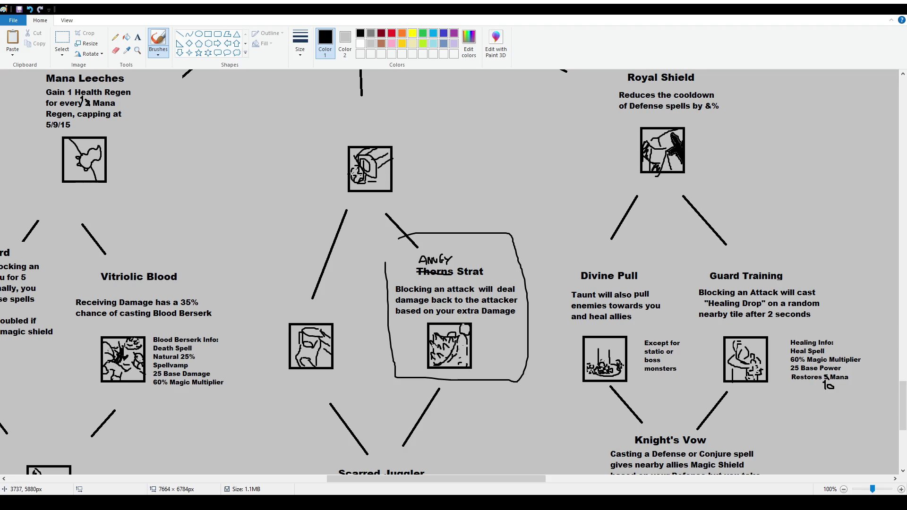
pyautogui.hotkey('ctrl', 'z')
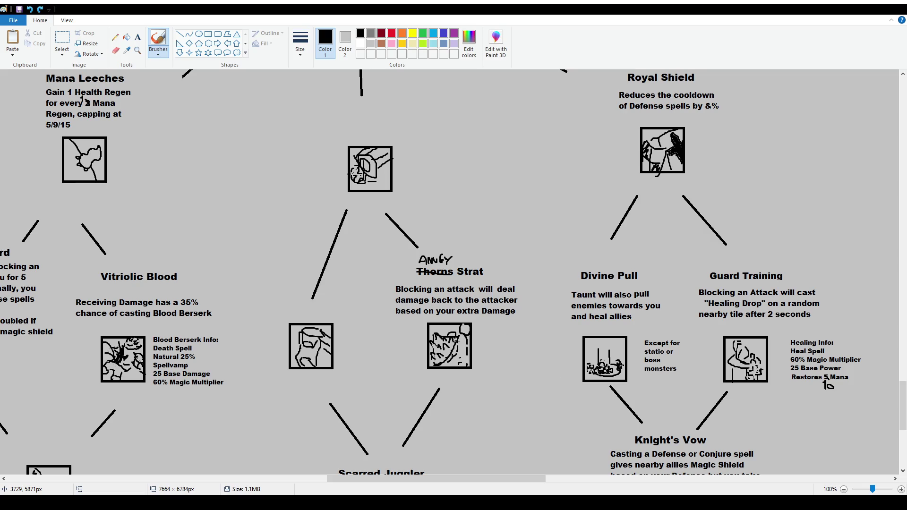
pyautogui.moveTo(409, 322); pyautogui.dragTo(488, 327)
# - Remove the icon loop and scribble out 'extra' in Angy Strat's description
pyautogui.hotkey('ctrl', 'z')
pyautogui.moveTo(459, 311); pyautogui.dragTo(457, 308)
pyautogui.scroll(-3, 457, 309)
pyautogui.scroll(-3, 448, 316)
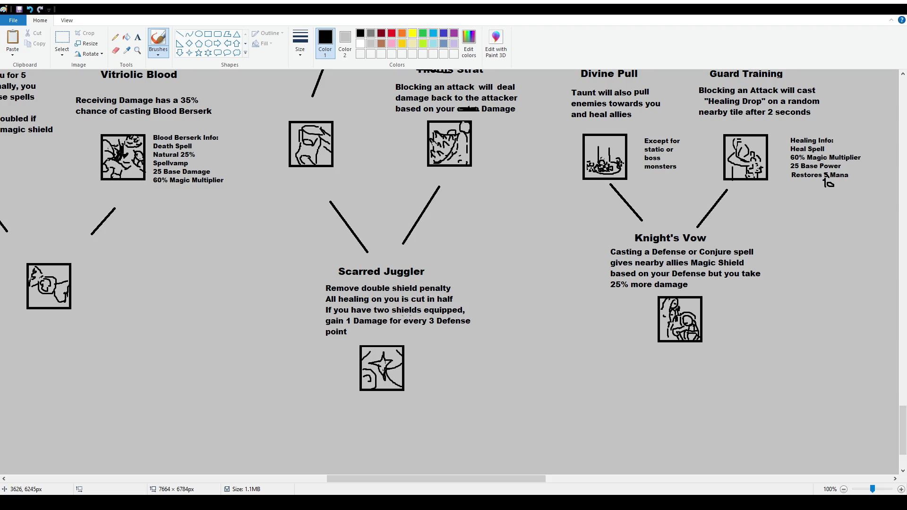
# - Undo trial underlines and loops around Scarred Juggler and beside the Angy Strat icon
pyautogui.moveTo(346, 326); pyautogui.dragTo(469, 328)
pyautogui.hotkey('ctrl', 'z')
pyautogui.hotkey('ctrl', 'z')
pyautogui.moveTo(308, 271); pyautogui.dragTo(328, 259)
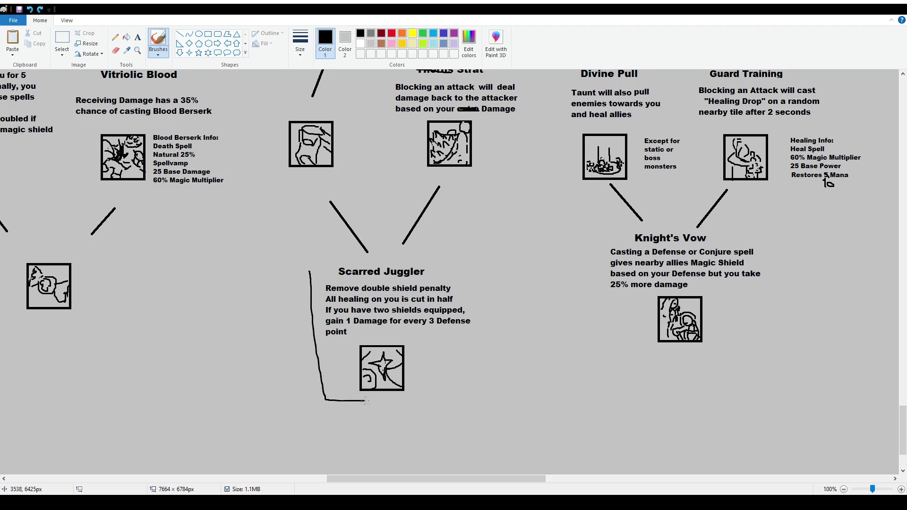
pyautogui.hotkey('ctrl', 'z')
pyautogui.scroll(2, 434, 304)
pyautogui.moveTo(461, 357); pyautogui.dragTo(488, 261)
pyautogui.scroll(2, 489, 264)
pyautogui.hotkey('ctrl', 'z')
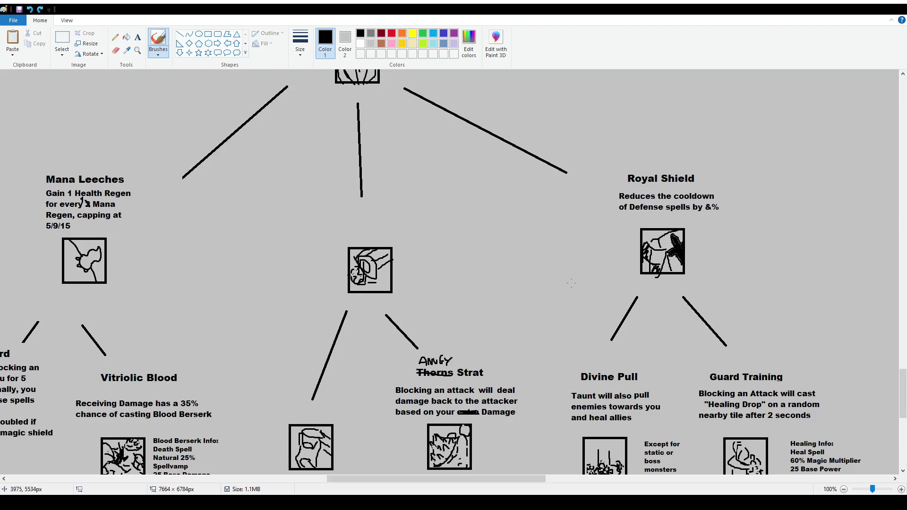
# - Move to Divine Pull and Guard Training, try a loop around them, then undo it
pyautogui.moveTo(447, 481); pyautogui.dragTo(517, 481)
pyautogui.scroll(2, 398, 267)
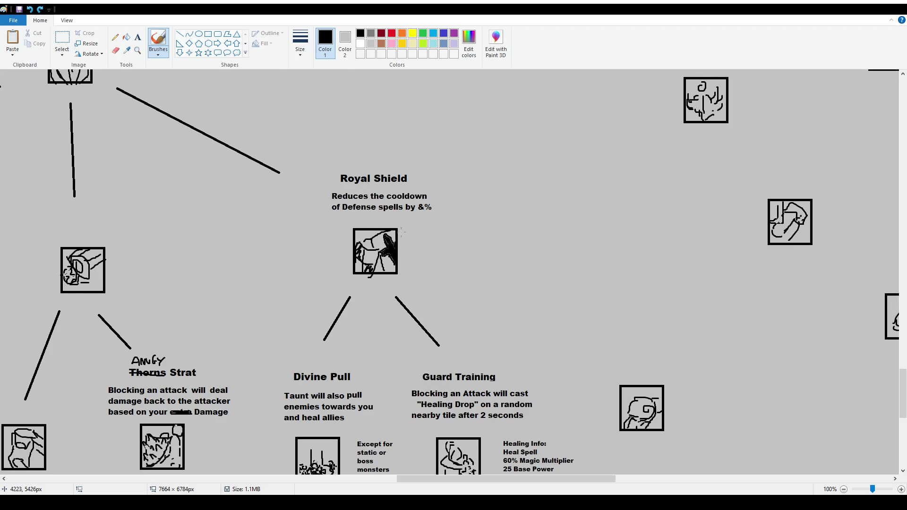
pyautogui.scroll(-2, 435, 258)
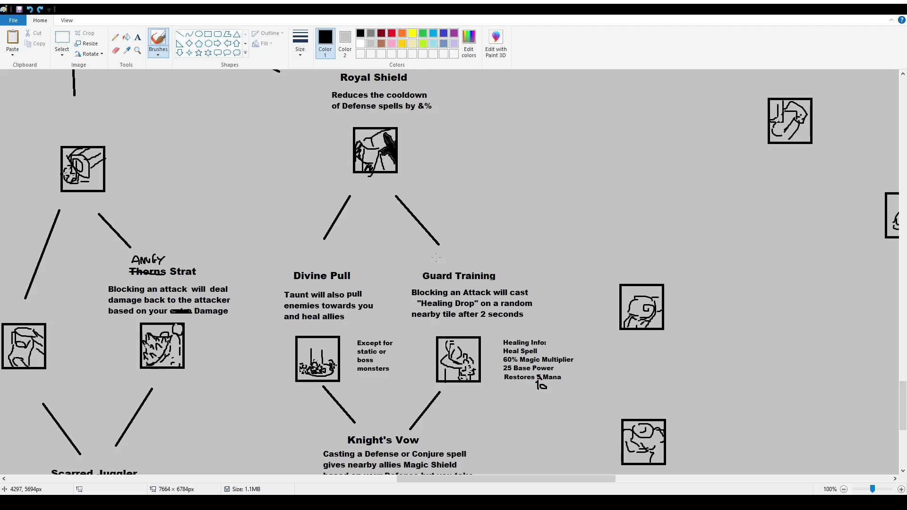
pyautogui.scroll(-2, 352, 242)
pyautogui.moveTo(278, 177); pyautogui.dragTo(333, 156)
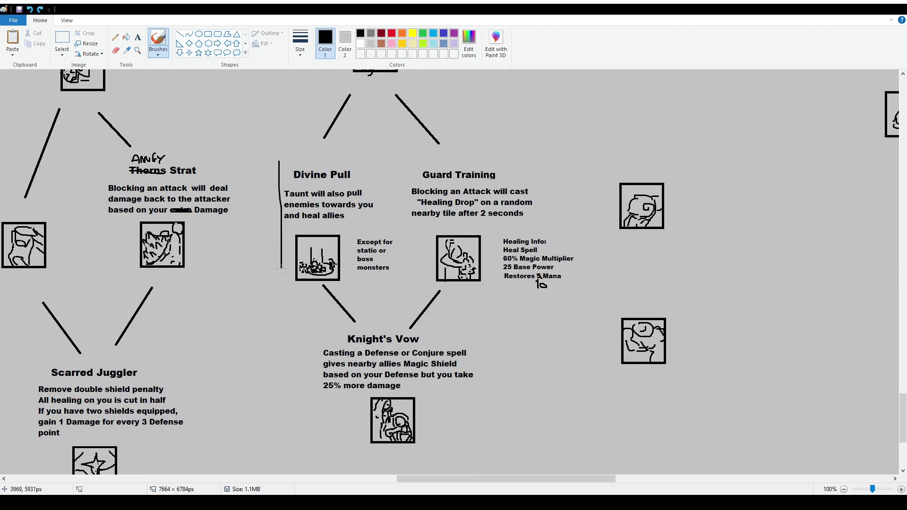
pyautogui.hotkey('ctrl', 'z')
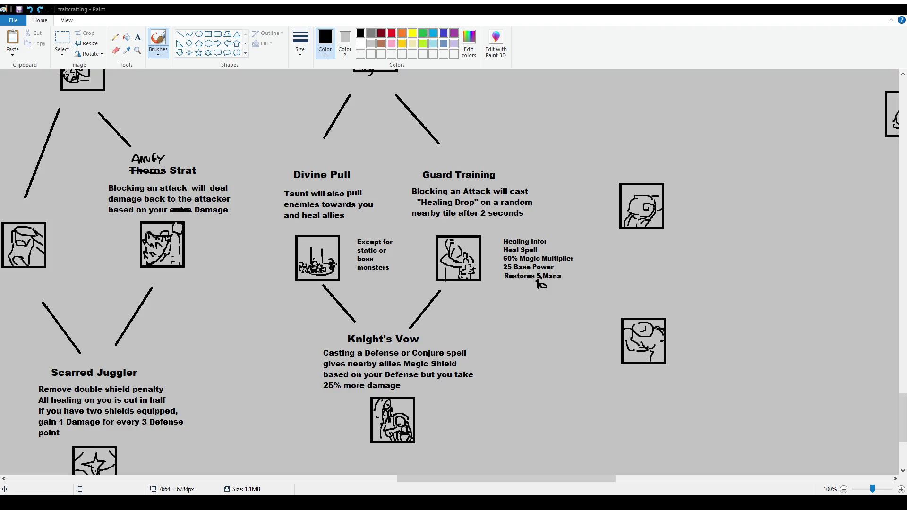
# - Make trial brush strokes near the Knight's Vow text and undo the loop around Vitriolic Blood
pyautogui.moveTo(634, 363); pyautogui.dragTo(662, 363)
pyautogui.moveTo(384, 378); pyautogui.dragTo(418, 381)
pyautogui.moveTo(412, 478); pyautogui.dragTo(249, 478)
pyautogui.moveTo(448, 164); pyautogui.dragTo(449, 163)
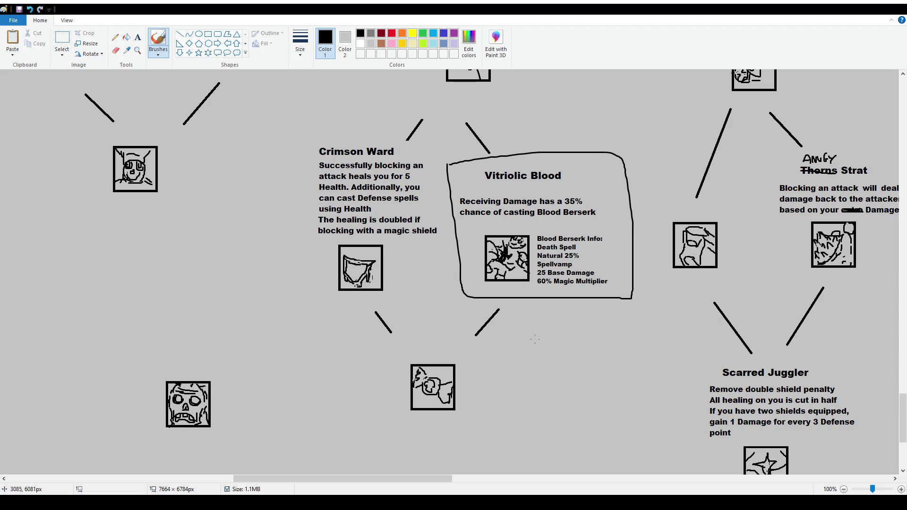
pyautogui.hotkey('ctrl', 'z')
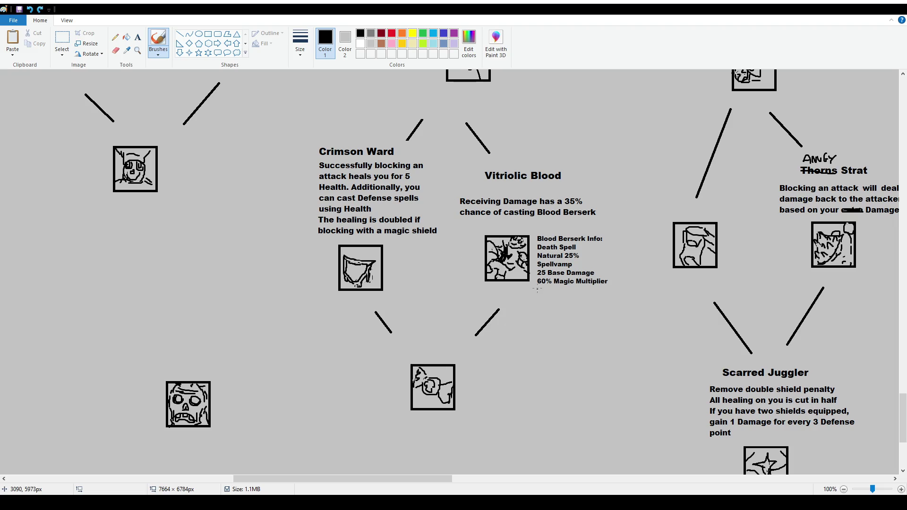
# - Strike through the '60% Magic Multiplier' line after undoing a stray underline beneath it
pyautogui.moveTo(556, 289); pyautogui.dragTo(609, 286)
pyautogui.moveTo(417, 479); pyautogui.dragTo(469, 483)
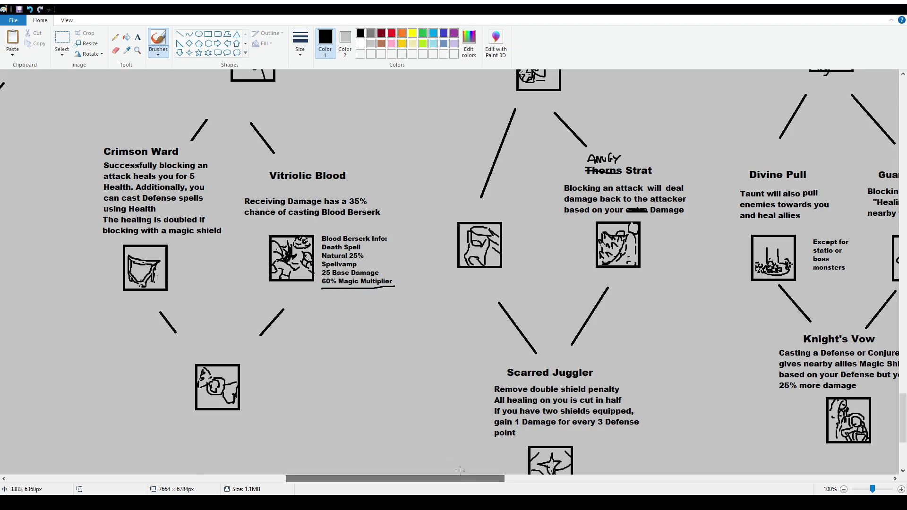
pyautogui.hotkey('ctrl', 'z')
pyautogui.moveTo(323, 281); pyautogui.dragTo(393, 279)
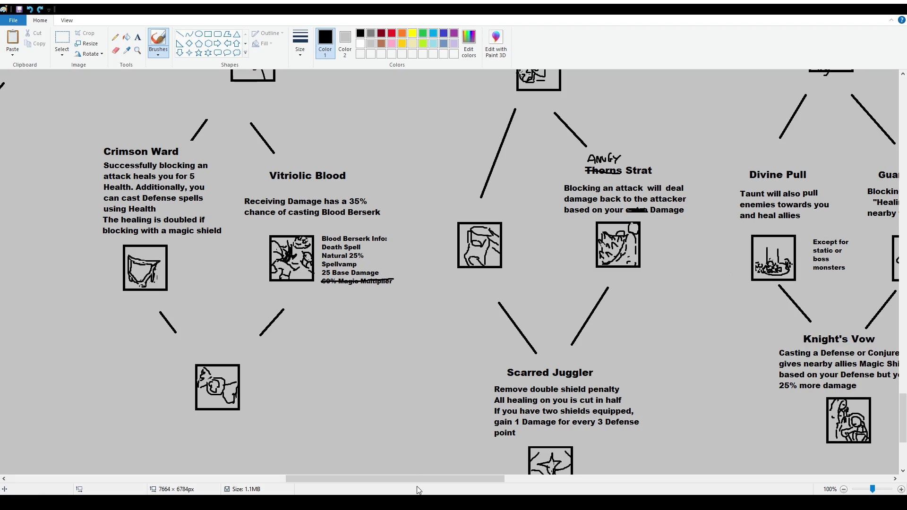
pyautogui.moveTo(426, 479); pyautogui.dragTo(526, 487)
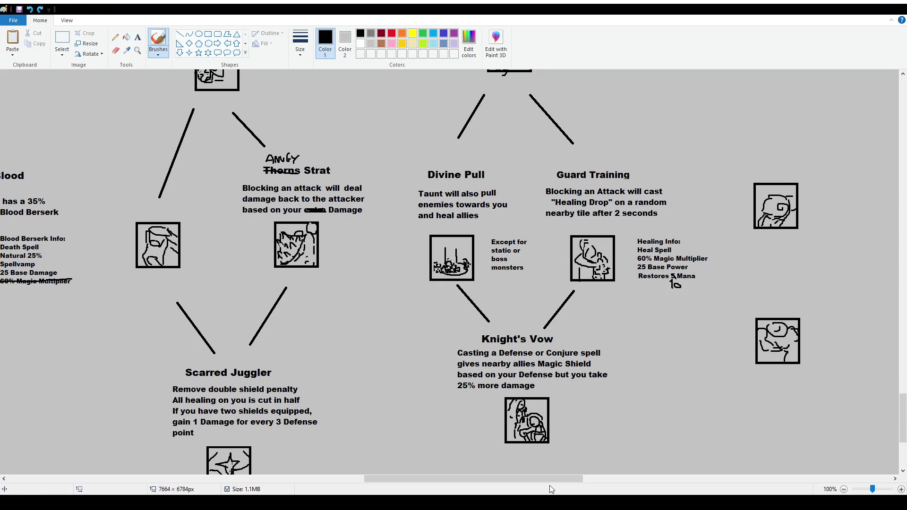
pyautogui.hscroll(5, 494, 309)
pyautogui.keyDown('ctrl'); pyautogui.scroll(-2, 494, 309); pyautogui.keyUp('ctrl')
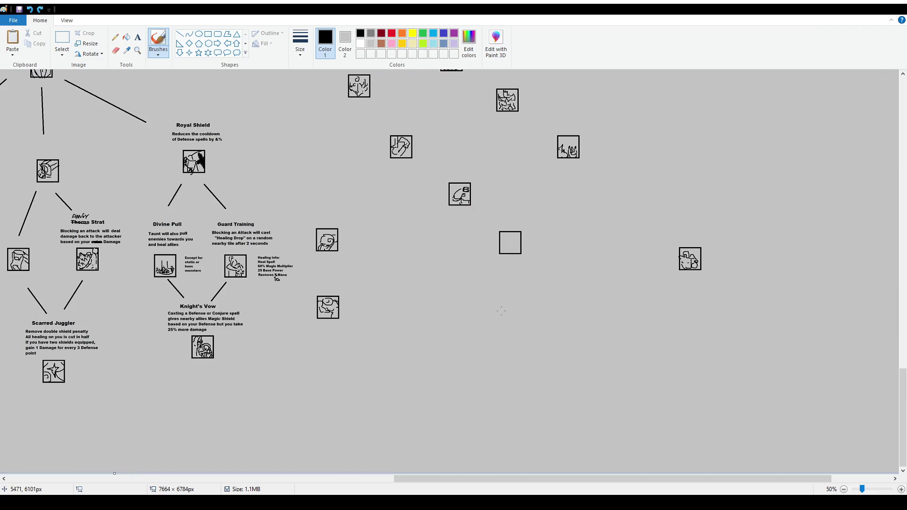
pyautogui.scroll(5, 354, 326)
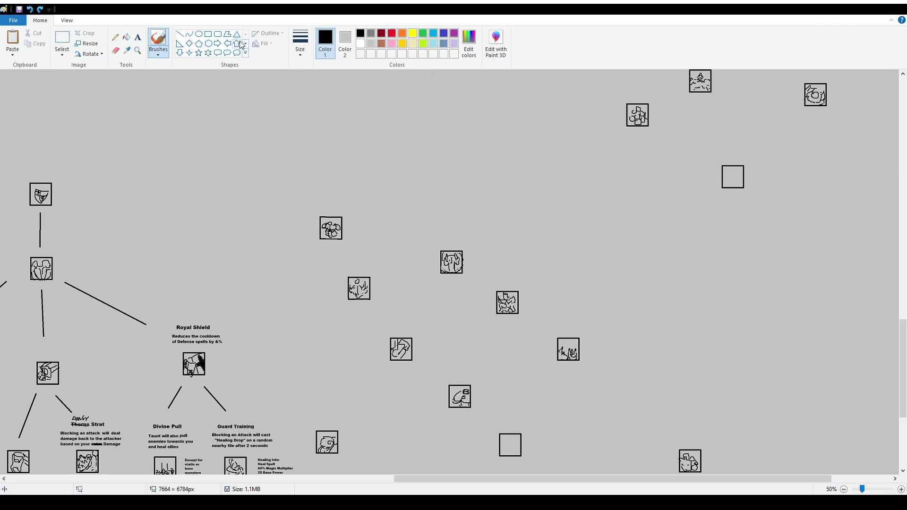
pyautogui.click(62, 38)
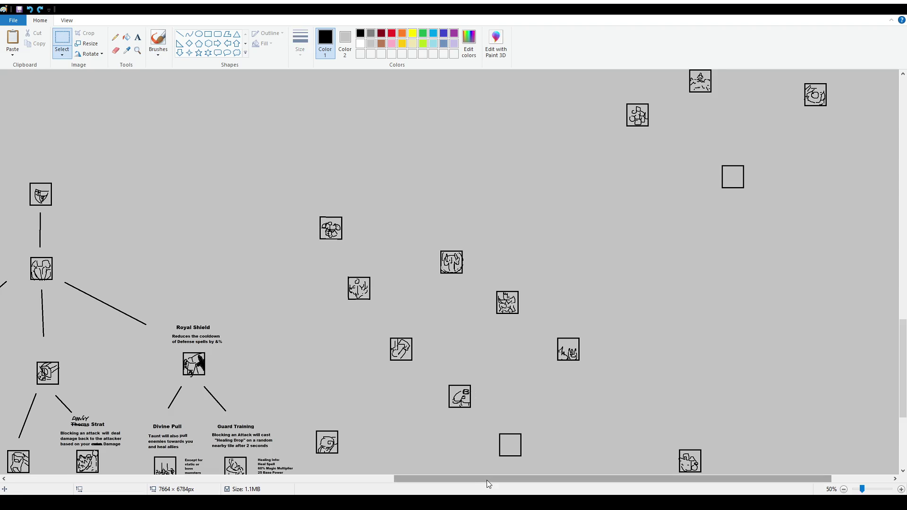
pyautogui.moveTo(481, 479); pyautogui.dragTo(244, 480)
pyautogui.scroll(10, 659, 220)
pyautogui.scroll(-2, 517, 256)
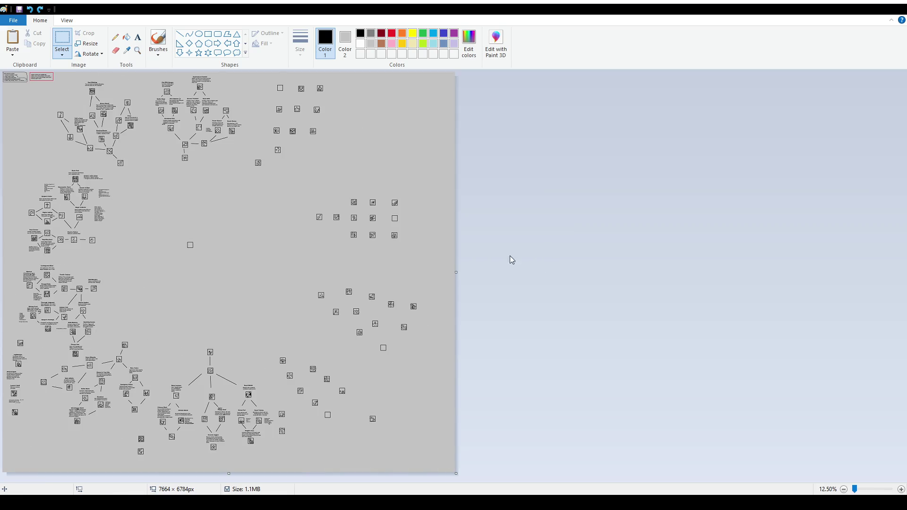
pyautogui.scroll(1, 516, 257)
pyautogui.scroll(-2, 586, 359)
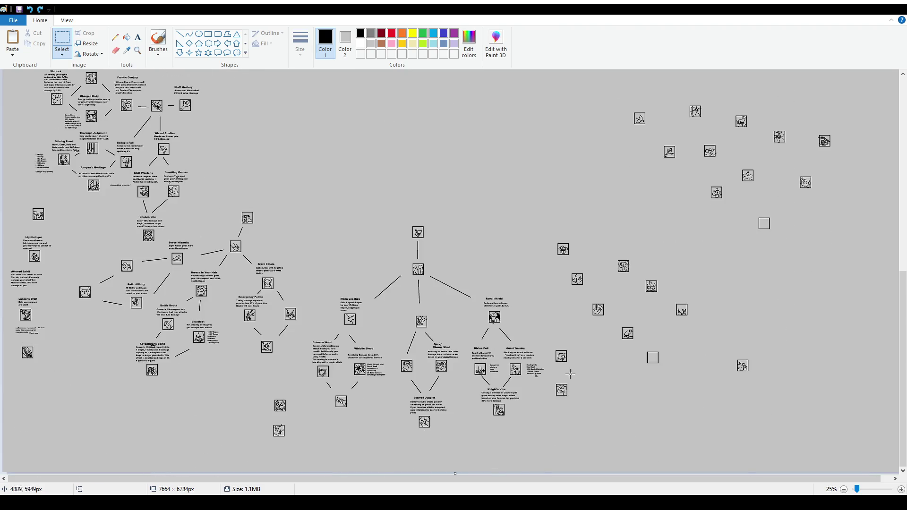
pyautogui.scroll(4, 520, 323)
pyautogui.scroll(4, 506, 308)
pyautogui.click(154, 35)
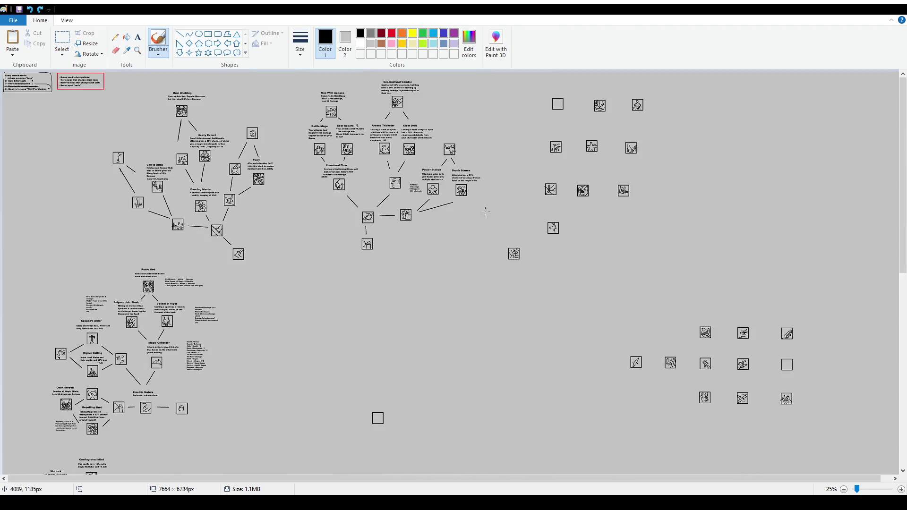
pyautogui.scroll(-3, 567, 260)
pyautogui.scroll(-3, 581, 274)
pyautogui.scroll(-3, 596, 288)
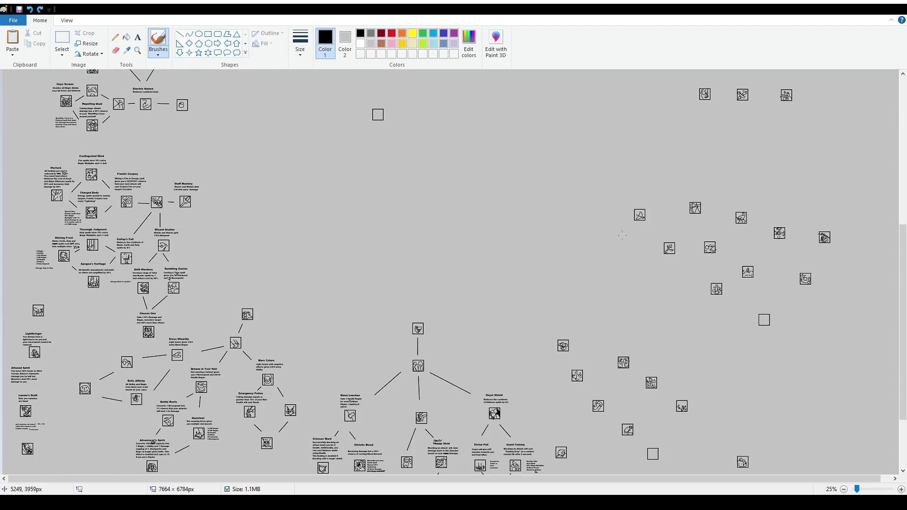
pyautogui.scroll(-3, 601, 297)
pyautogui.moveTo(556, 235); pyautogui.dragTo(552, 231)
pyautogui.hotkey('ctrl', 'z')
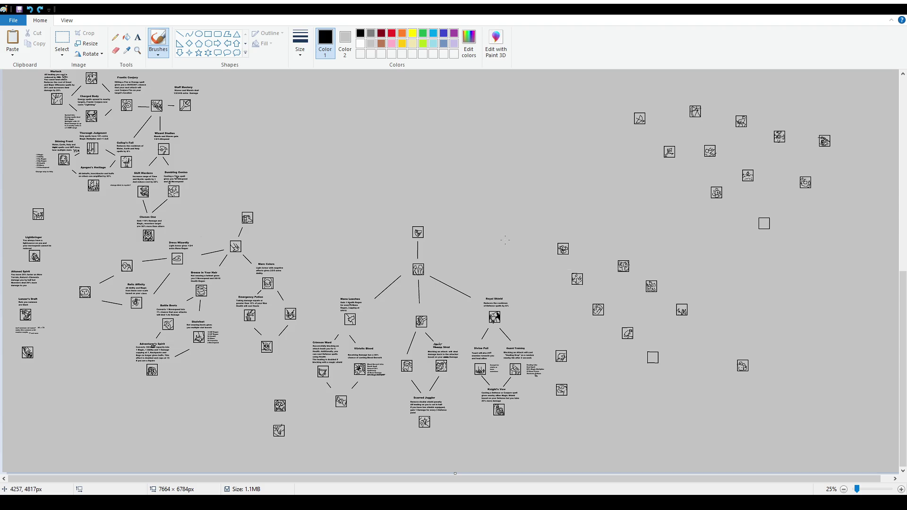
# - Undo the last edit near Bumbling Genius and a stray freehand stroke
pyautogui.hotkey('ctrl', 'z')
pyautogui.keyDown('ctrl'); pyautogui.scroll(1, 79, 330); pyautogui.keyUp('ctrl')
pyautogui.scroll(-4, 79, 329)
pyautogui.scroll(-3, 290, 493)
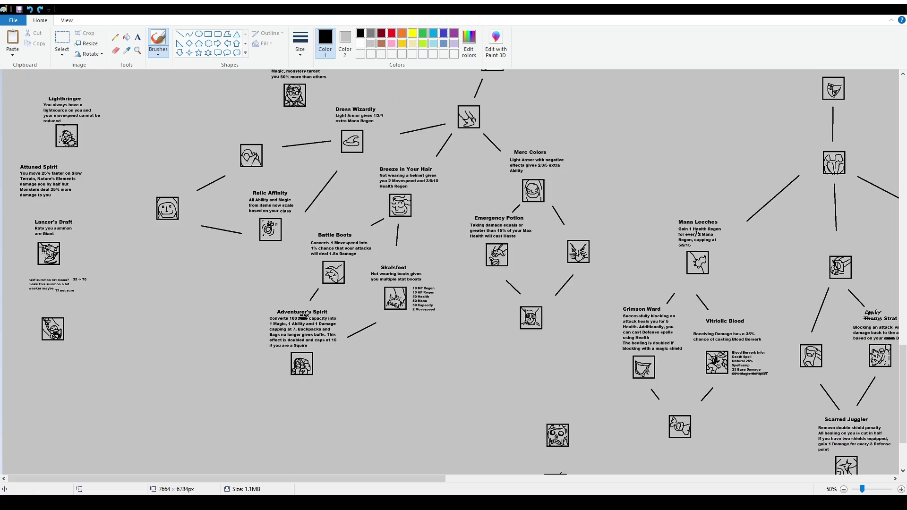
pyautogui.moveTo(295, 480); pyautogui.dragTo(609, 481)
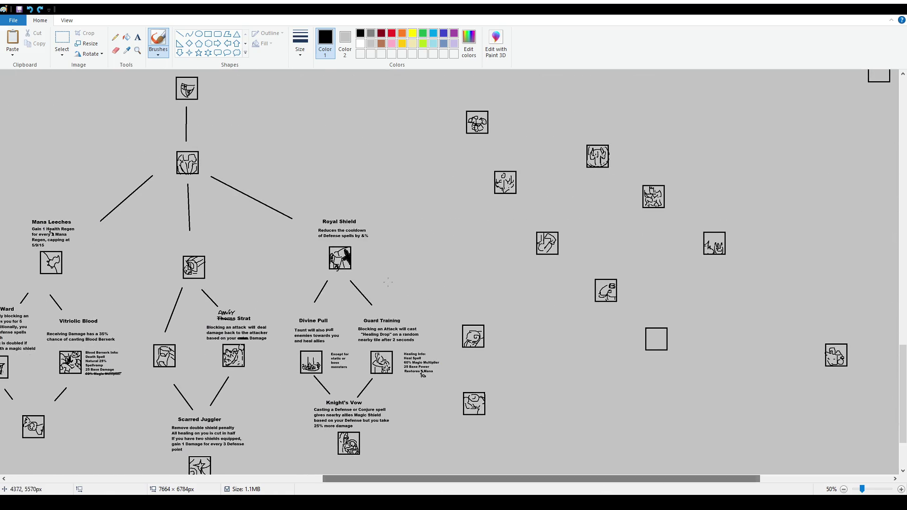
pyautogui.moveTo(286, 195); pyautogui.dragTo(462, 163)
pyautogui.hotkey('ctrl', 'z')
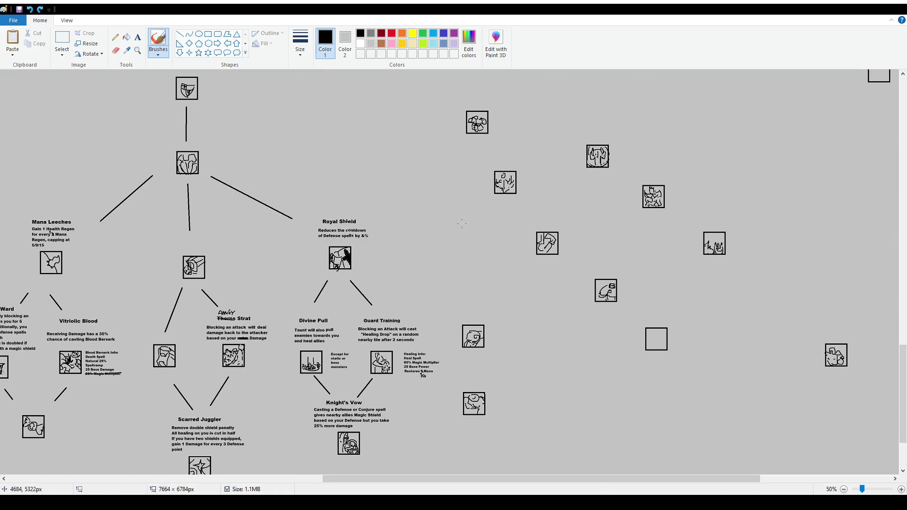
pyautogui.keyDown('ctrl'); pyautogui.scroll(-1, 636, 242); pyautogui.keyUp('ctrl')
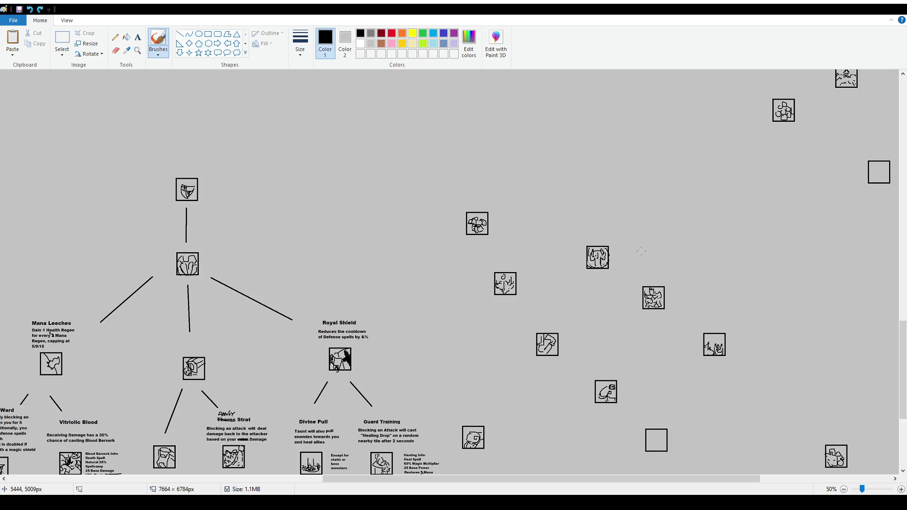
pyautogui.keyDown('ctrl'); pyautogui.scroll(1, 671, 294); pyautogui.keyUp('ctrl')
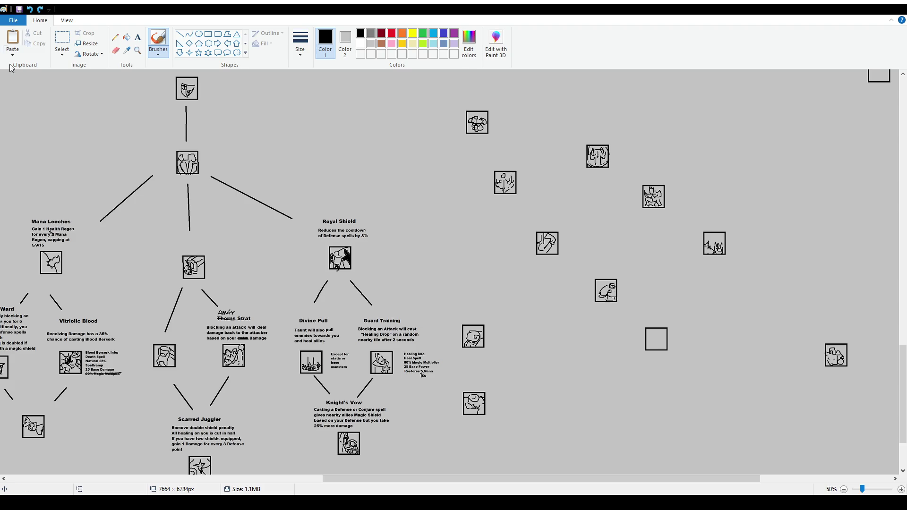
# - Pan across to the Battle Boots, Skalsfeet and Adventurer's Spirit traits and pick the Brushes tool
pyautogui.click(61, 43)
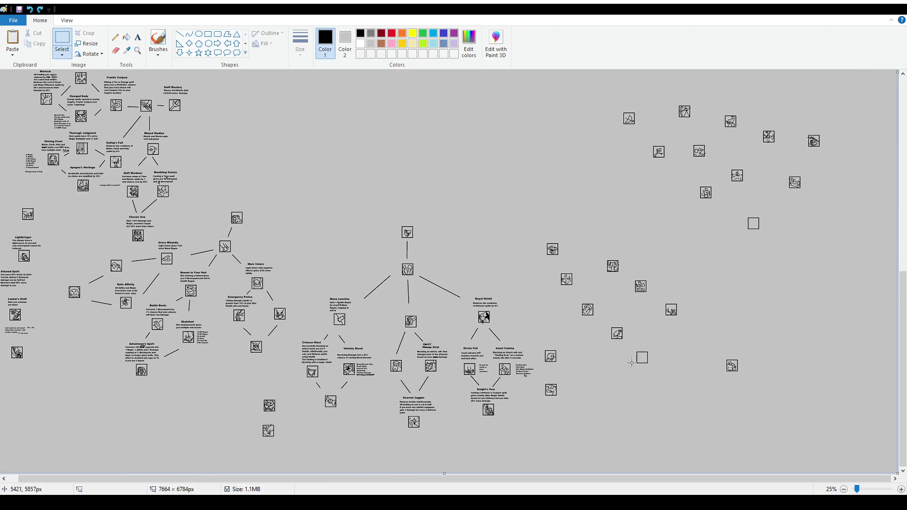
pyautogui.scroll(10, 652, 333)
pyautogui.scroll(-3, 604, 268)
pyautogui.keyDown('ctrl'); pyautogui.scroll(1, 591, 326); pyautogui.keyUp('ctrl')
pyautogui.scroll(-5, 653, 354)
pyautogui.moveTo(441, 479); pyautogui.dragTo(654, 480)
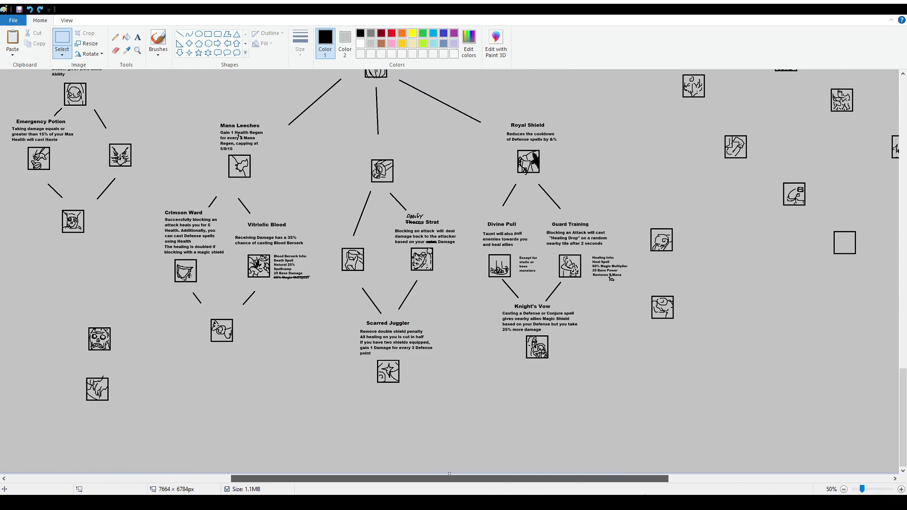
pyautogui.moveTo(653, 479); pyautogui.dragTo(738, 478)
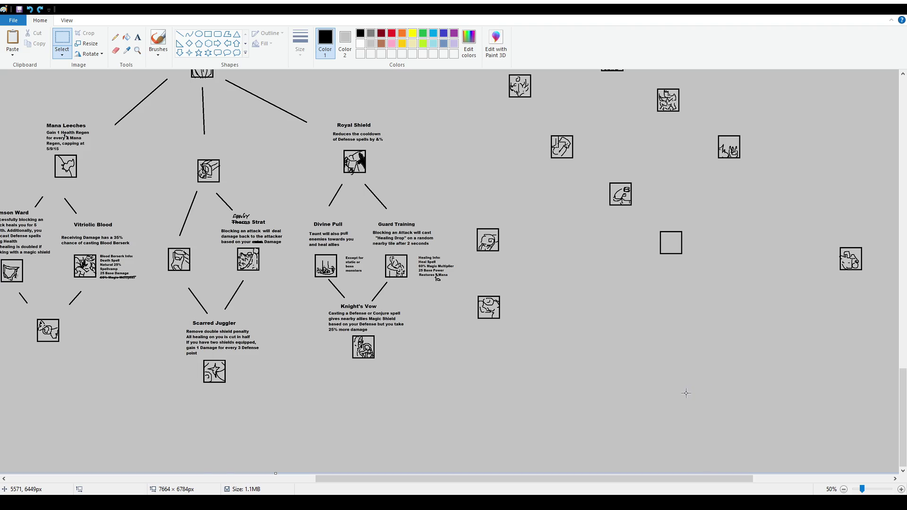
pyautogui.scroll(2, 686, 393)
pyautogui.scroll(2, 686, 393)
pyautogui.scroll(-2, 686, 393)
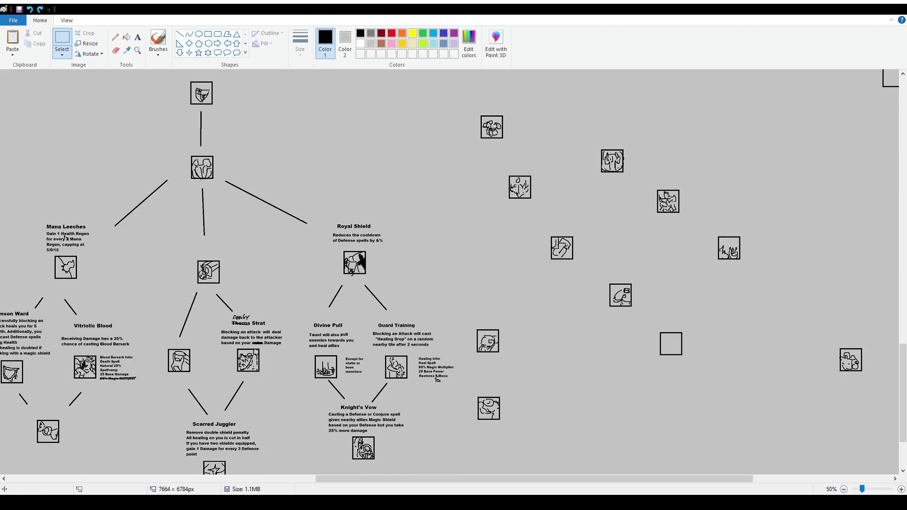
pyautogui.moveTo(686, 479); pyautogui.dragTo(776, 479)
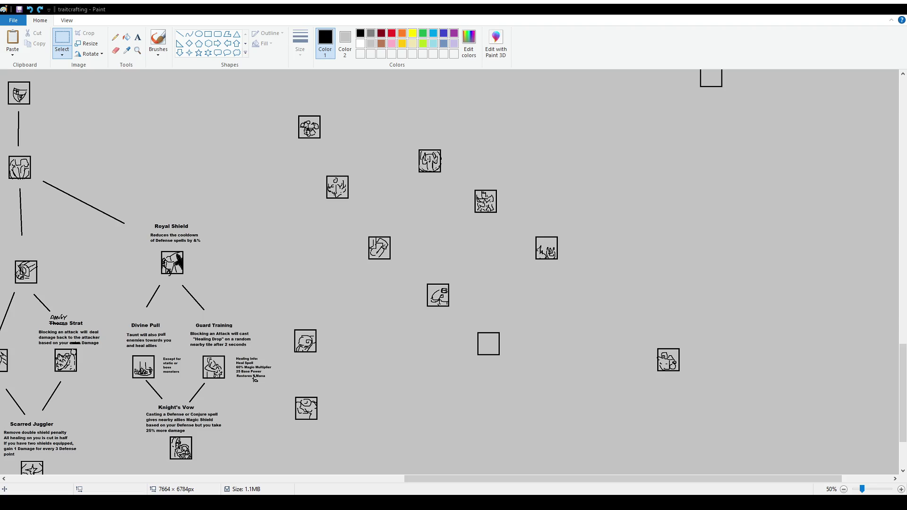
pyautogui.click(158, 43)
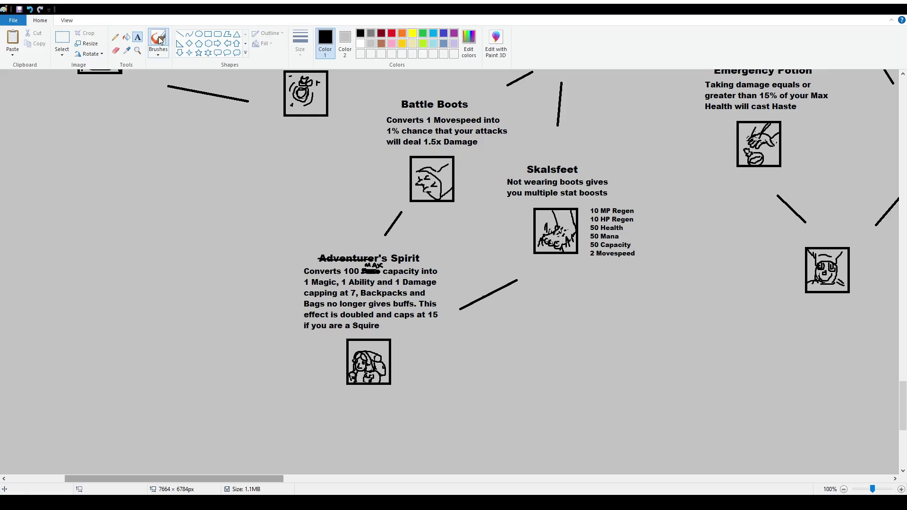
# - Handwrite a name above Adventurer's Spirit, then sketch and undo an outline around Skalsfeet
pyautogui.moveTo(320, 242)
pyautogui.mouseDown()
pyautogui.moveTo(358, 249)
pyautogui.moveTo(359, 241)
pyautogui.moveTo(361, 250)
pyautogui.mouseUp()
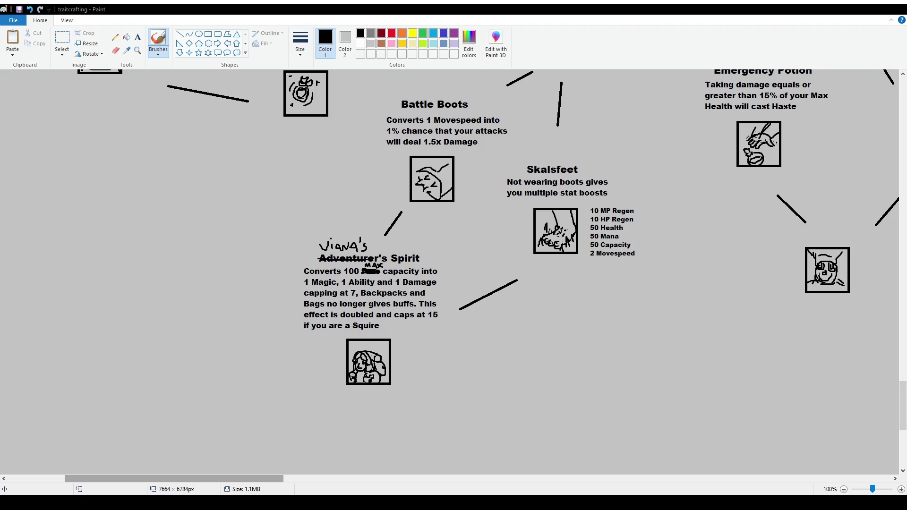
pyautogui.moveTo(501, 173)
pyautogui.mouseDown()
pyautogui.moveTo(500, 238)
pyautogui.moveTo(501, 184)
pyautogui.mouseUp()
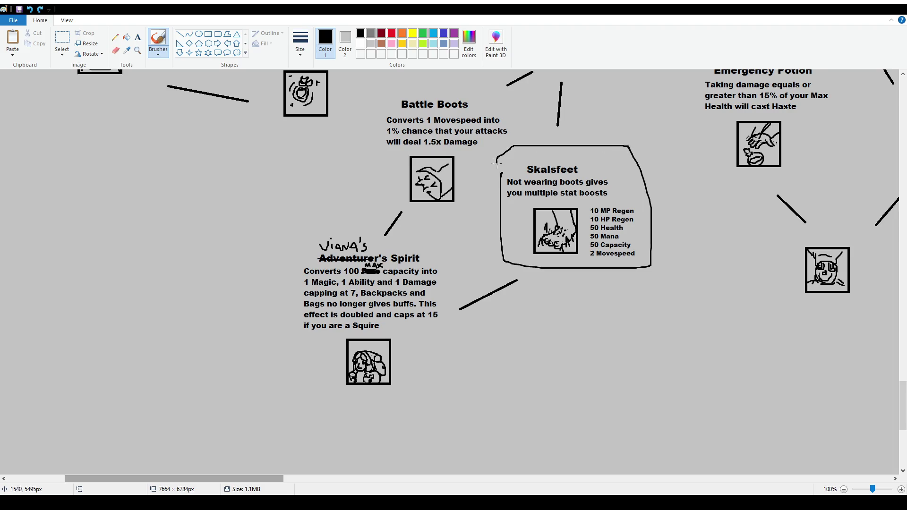
pyautogui.moveTo(587, 206)
pyautogui.mouseDown()
pyautogui.moveTo(587, 235)
pyautogui.moveTo(634, 261)
pyautogui.mouseUp()
pyautogui.hotkey('ctrl', 'z')
pyautogui.hotkey('ctrl', 'z')
pyautogui.scroll(2, 626, 276)
# - Pan right and up at 50% zoom to the unlabeled icons beside Royal Shield
pyautogui.scroll(4, 591, 246)
pyautogui.scroll(-2, 557, 218)
pyautogui.scroll(-2, 523, 186)
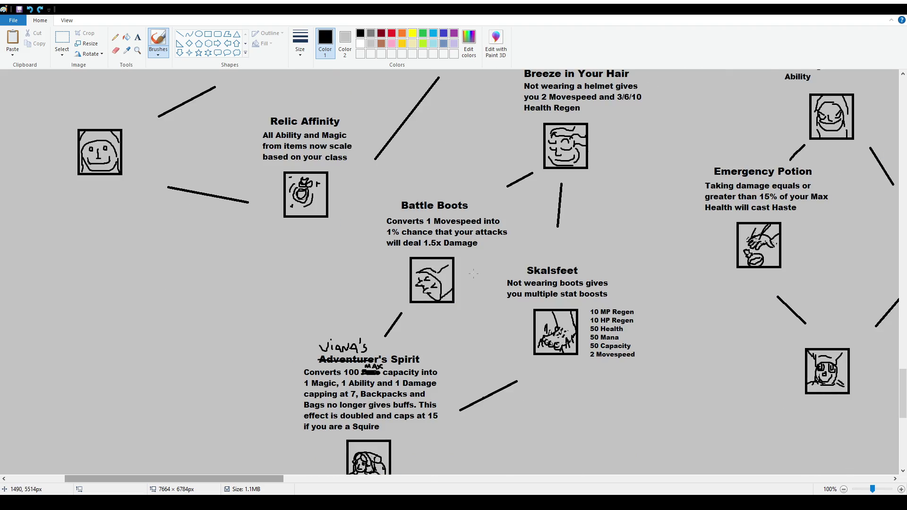
pyautogui.scroll(-2, 470, 277)
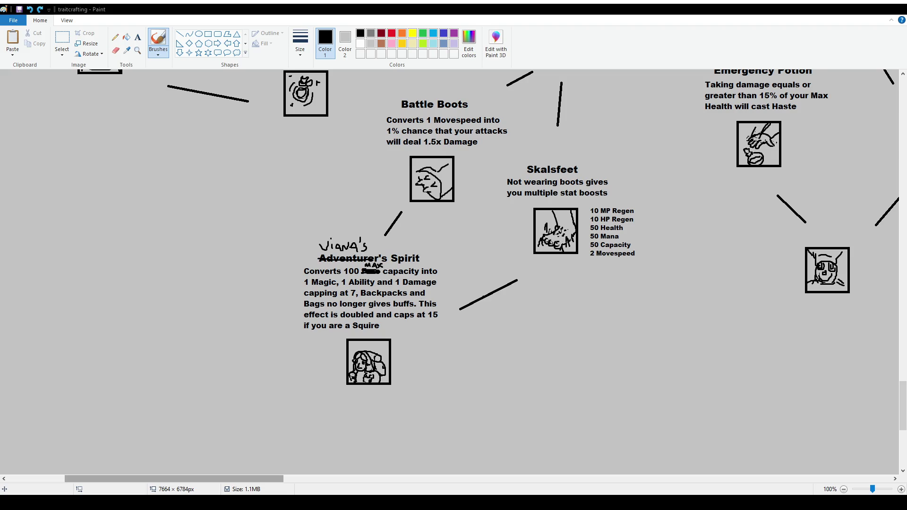
pyautogui.moveTo(263, 478); pyautogui.dragTo(671, 478)
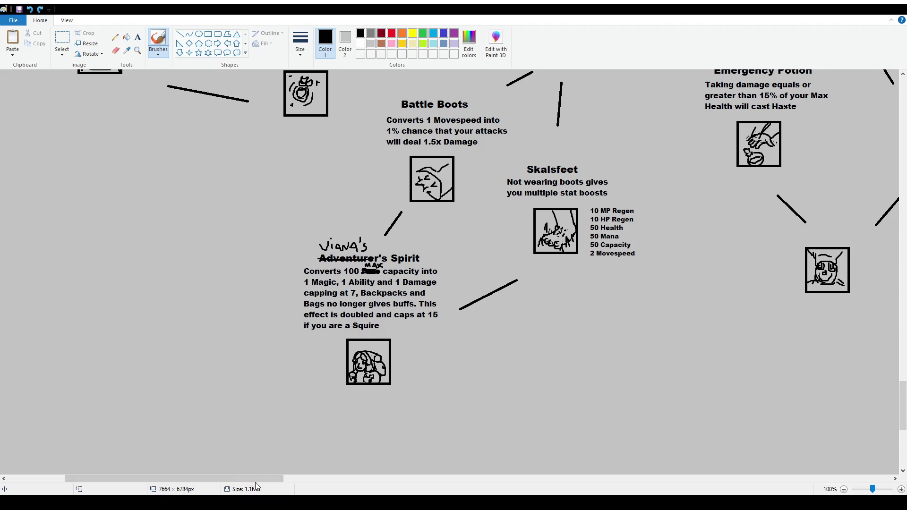
pyautogui.scroll(4, 592, 290)
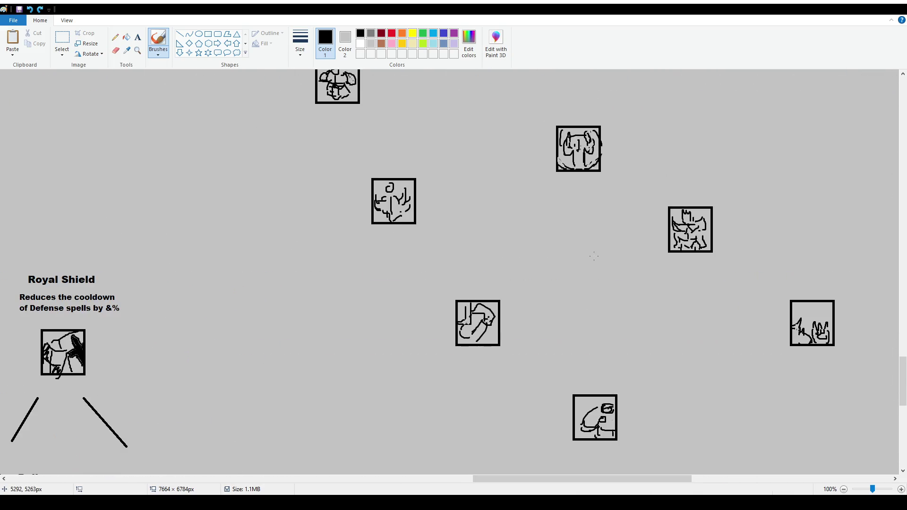
pyautogui.scroll(2, 559, 252)
pyautogui.keyDown('ctrl'); pyautogui.scroll(-1, 408, 221); pyautogui.keyUp('ctrl')
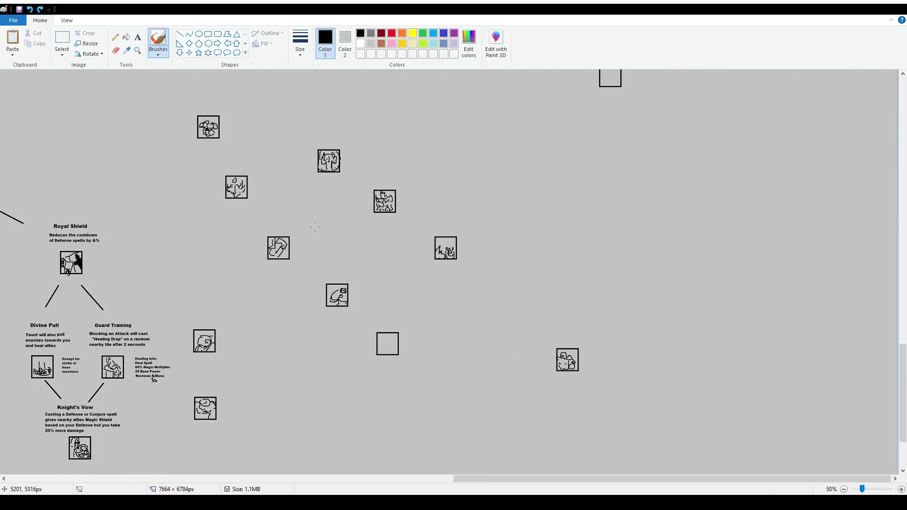
pyautogui.scroll(2, 275, 238)
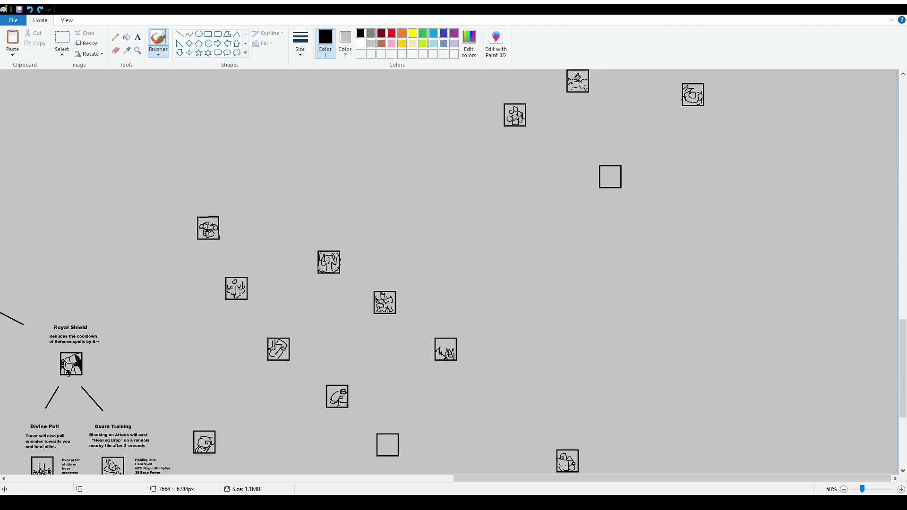
pyautogui.moveTo(470, 479)
pyautogui.mouseDown()
pyautogui.moveTo(213, 479)
pyautogui.moveTo(372, 477)
pyautogui.mouseUp()
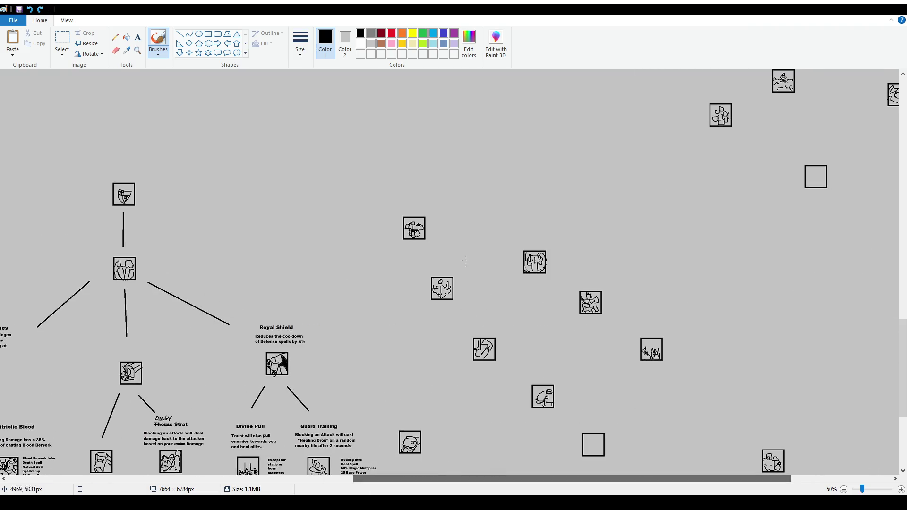
# - Rectangle-select two cluster icons and move them up, nudging a neighbouring icon slightly down
pyautogui.click(60, 41)
pyautogui.moveTo(396, 208)
pyautogui.mouseDown()
pyautogui.moveTo(440, 250)
pyautogui.moveTo(418, 213)
pyautogui.mouseUp()
pyautogui.click(443, 229)
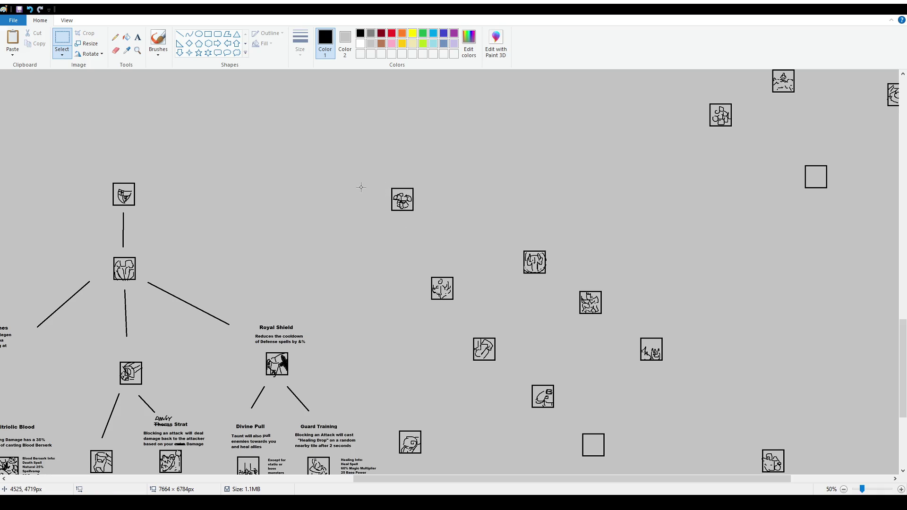
pyautogui.moveTo(420, 265)
pyautogui.mouseDown()
pyautogui.moveTo(467, 311)
pyautogui.moveTo(462, 267)
pyautogui.moveTo(463, 276)
pyautogui.mouseUp()
pyautogui.click(509, 237)
pyautogui.moveTo(554, 288); pyautogui.dragTo(554, 292)
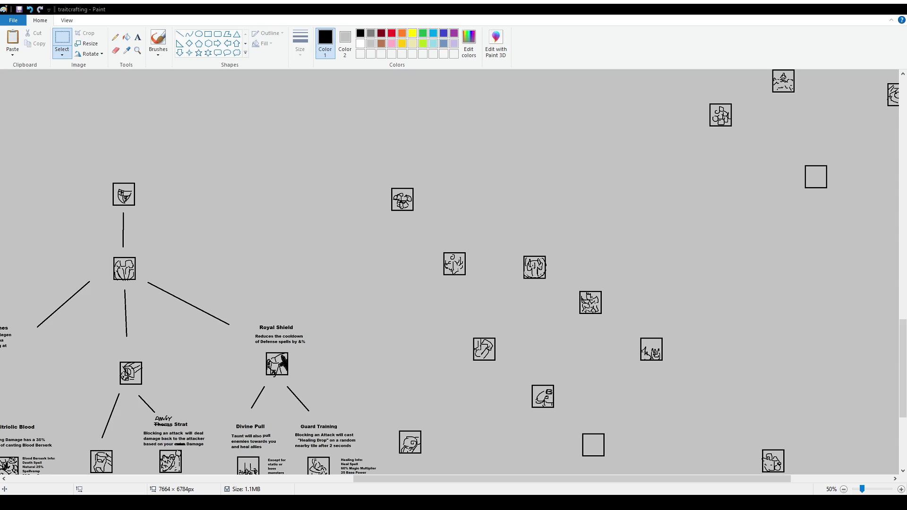
pyautogui.moveTo(478, 478)
pyautogui.mouseDown()
pyautogui.moveTo(129, 467)
pyautogui.moveTo(534, 478)
pyautogui.mouseUp()
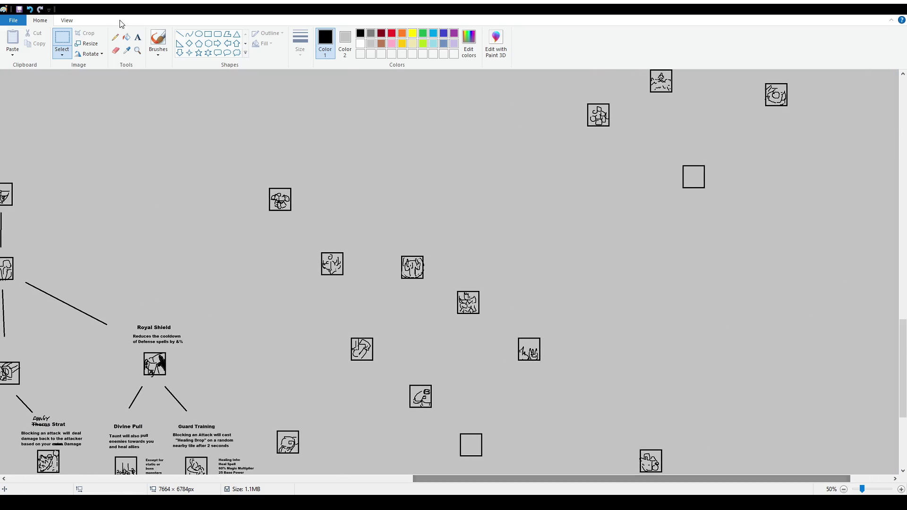
# - Add the caption 'Heavy Armor gain & Health Regen extra' just above a cluster icon
pyautogui.click(138, 37)
pyautogui.moveTo(303, 218); pyautogui.dragTo(364, 241)
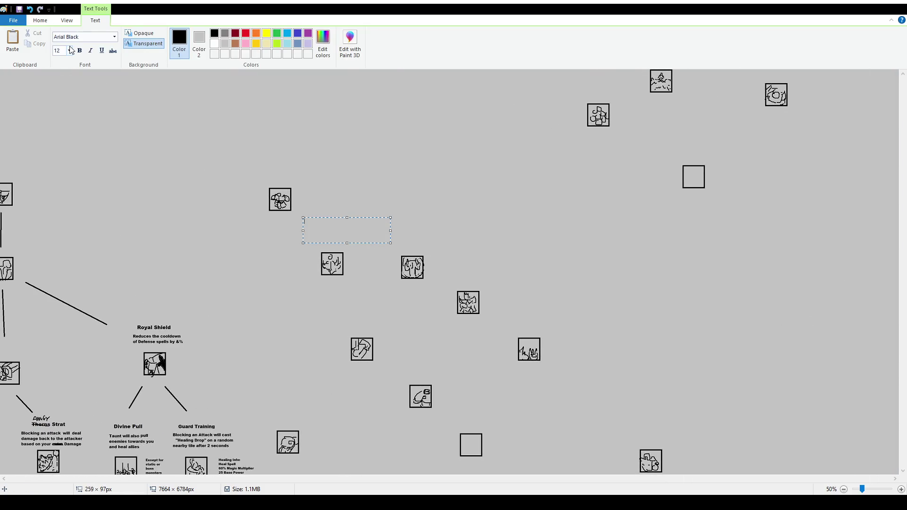
pyautogui.write('Armor with no effects gain & Health Regen extra')
pyautogui.moveTo(349, 222); pyautogui.dragTo(303, 222)
pyautogui.write('Heavy Armor gain &')
pyautogui.moveTo(371, 218)
pyautogui.mouseDown()
pyautogui.moveTo(356, 253)
pyautogui.moveTo(357, 236)
pyautogui.mouseUp()
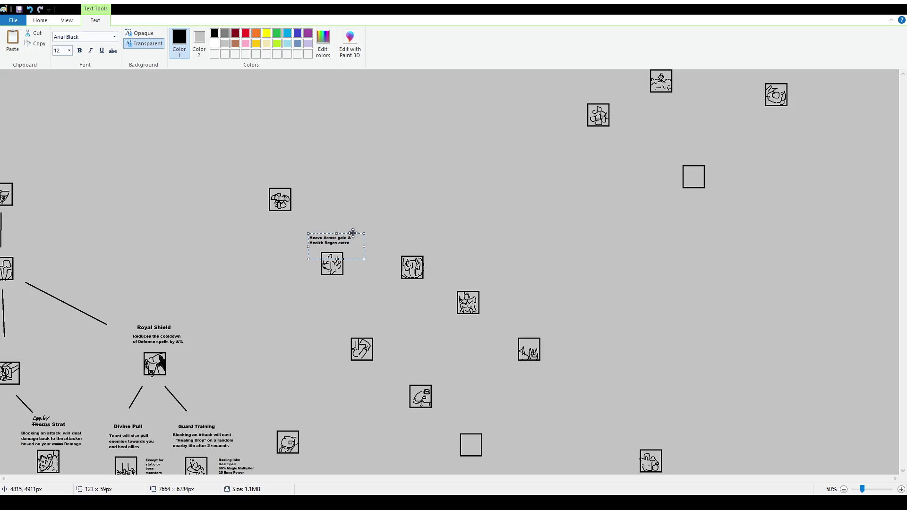
pyautogui.moveTo(471, 478); pyautogui.dragTo(123, 454)
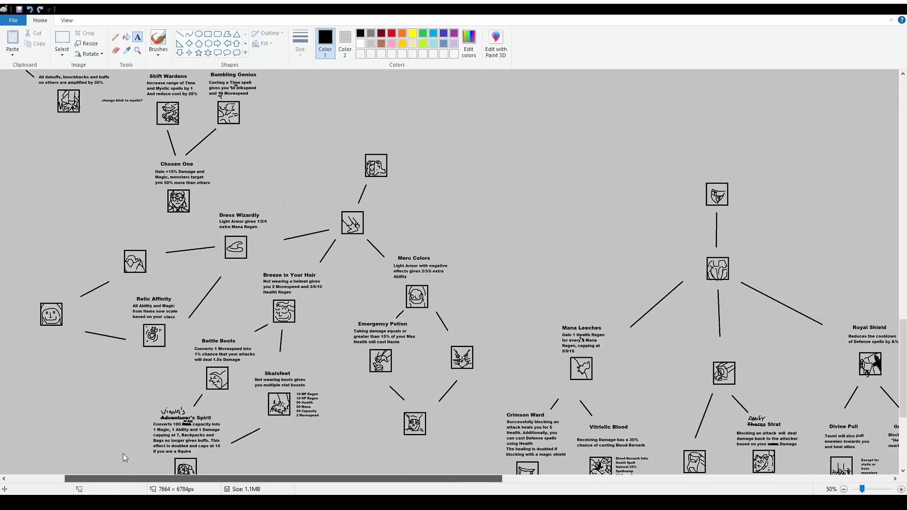
# - Sketch a trial freehand loop around the left branches and undo it
pyautogui.moveTo(123, 453); pyautogui.dragTo(390, 292)
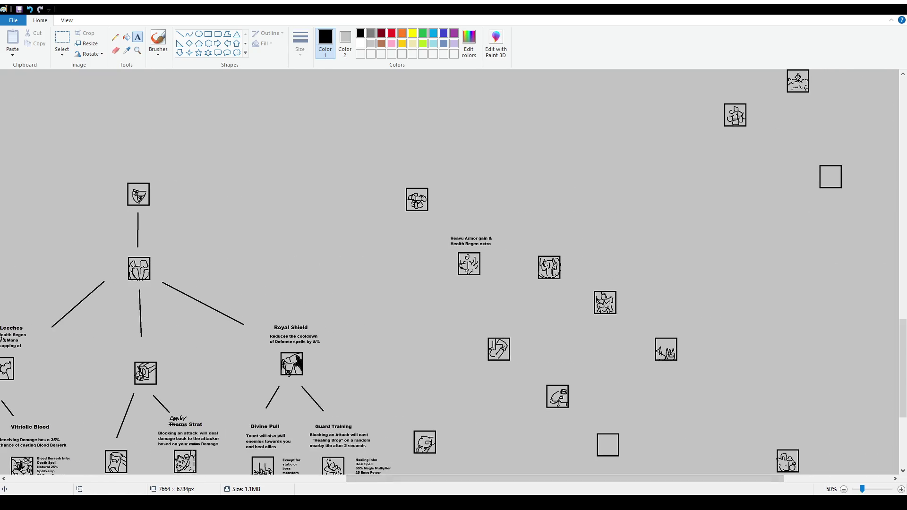
pyautogui.moveTo(353, 480)
pyautogui.mouseDown()
pyautogui.moveTo(109, 477)
pyautogui.moveTo(411, 478)
pyautogui.moveTo(143, 478)
pyautogui.moveTo(111, 488)
pyautogui.moveTo(328, 478)
pyautogui.mouseUp()
pyautogui.moveTo(550, 479)
pyautogui.mouseDown()
pyautogui.moveTo(302, 480)
pyautogui.moveTo(278, 491)
pyautogui.mouseUp()
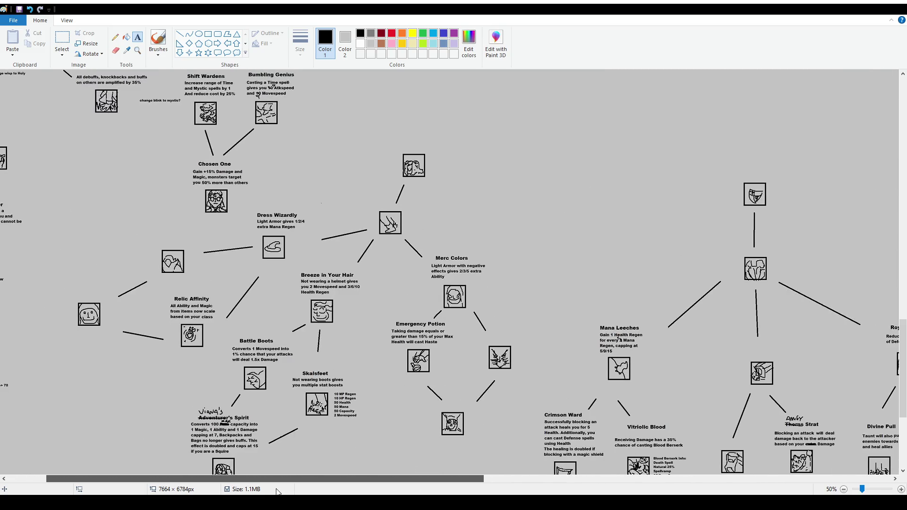
pyautogui.click(158, 40)
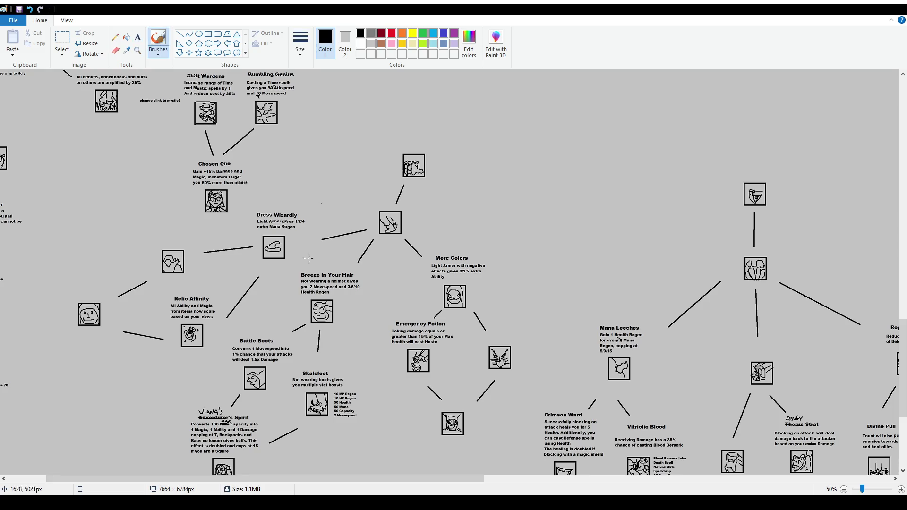
pyautogui.moveTo(431, 203)
pyautogui.mouseDown()
pyautogui.moveTo(425, 227)
pyautogui.moveTo(434, 198)
pyautogui.mouseUp()
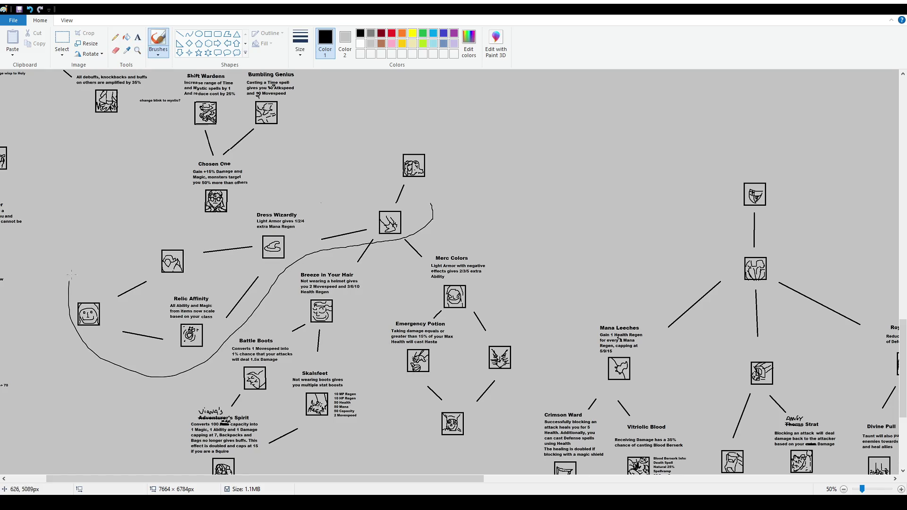
pyautogui.hotkey('ctrl', 'z')
pyautogui.moveTo(452, 480); pyautogui.dragTo(577, 478)
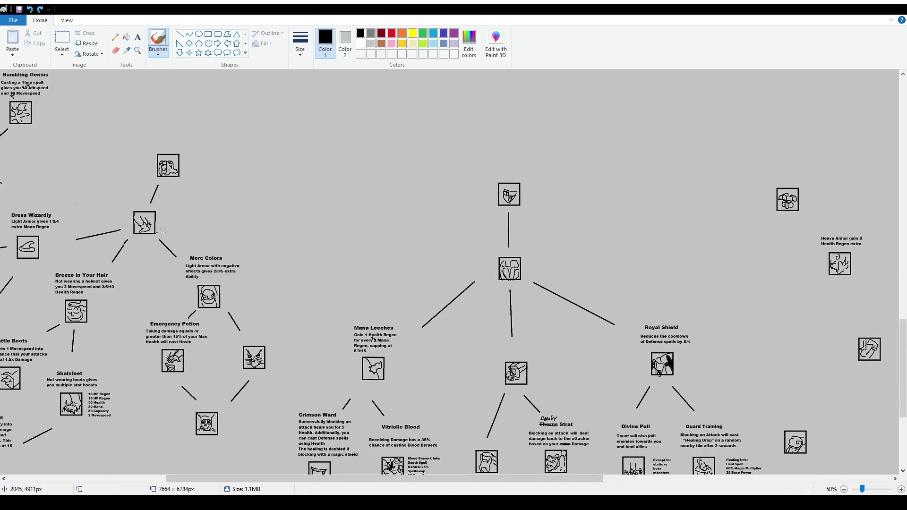
pyautogui.moveTo(566, 480); pyautogui.dragTo(729, 480)
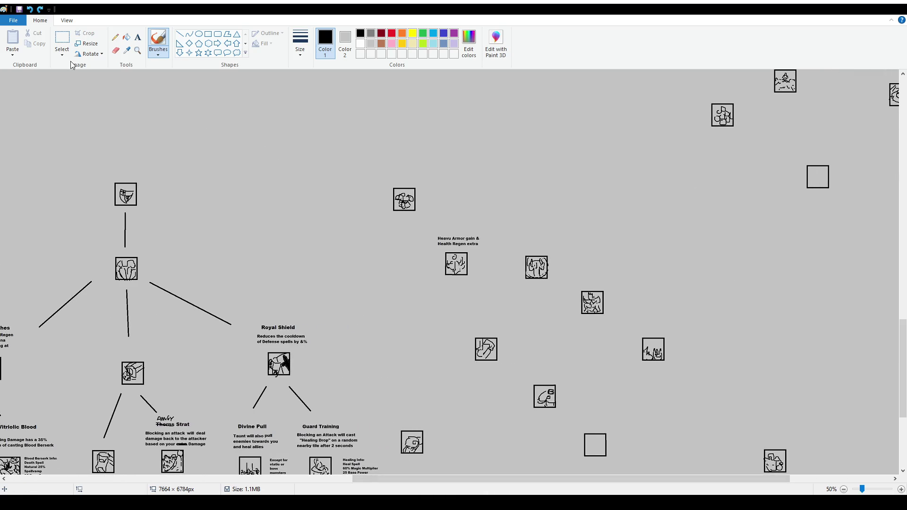
# - Move the Heavu Armor caption and icon down-left, and bring the bottom-right icon up
pyautogui.hotkey('ctrl', 'a')
pyautogui.moveTo(431, 227); pyautogui.dragTo(490, 278)
pyautogui.moveTo(456, 247)
pyautogui.mouseDown()
pyautogui.moveTo(423, 322)
pyautogui.moveTo(517, 379)
pyautogui.mouseUp()
pyautogui.moveTo(751, 432)
pyautogui.mouseDown()
pyautogui.moveTo(801, 474)
pyautogui.moveTo(451, 255)
pyautogui.moveTo(472, 257)
pyautogui.mouseUp()
# - Drop the moved icon into the empty spot above the Heavu Armor caption
pyautogui.click(540, 219)
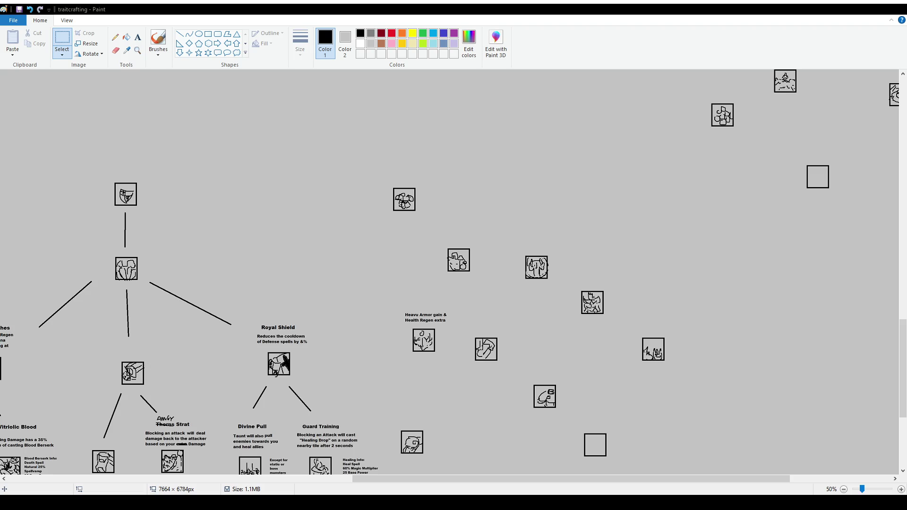
pyautogui.moveTo(424, 479); pyautogui.dragTo(201, 479)
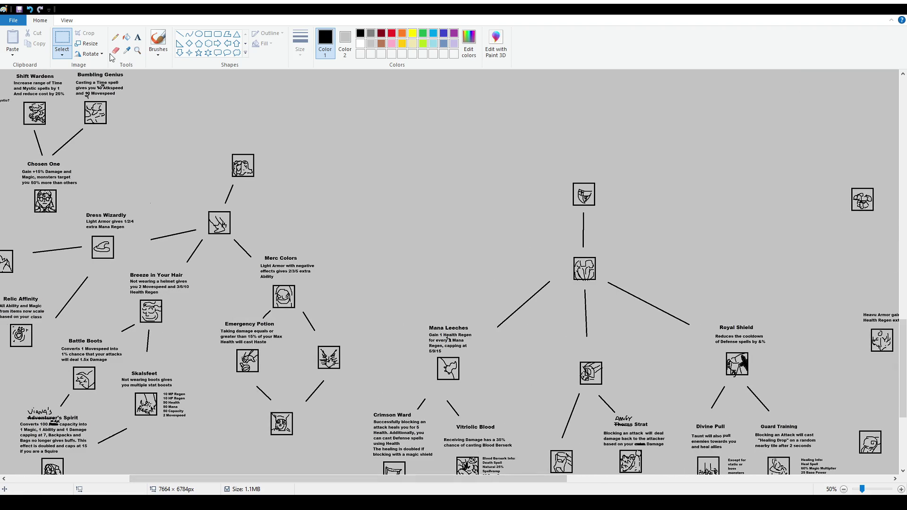
pyautogui.moveTo(478, 479); pyautogui.dragTo(693, 479)
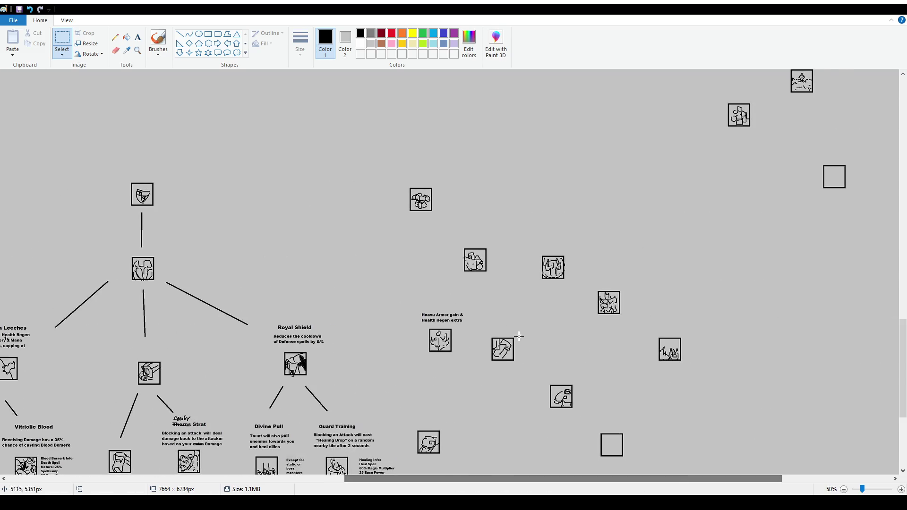
pyautogui.moveTo(454, 237); pyautogui.dragTo(499, 283)
pyautogui.click(532, 327)
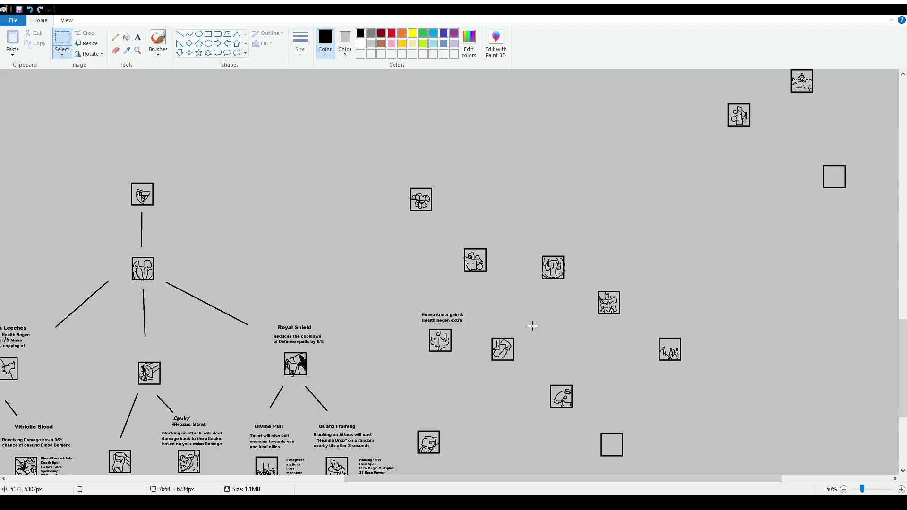
pyautogui.moveTo(536, 246); pyautogui.dragTo(571, 289)
pyautogui.click(593, 346)
pyautogui.moveTo(450, 236); pyautogui.dragTo(499, 284)
pyautogui.moveTo(485, 479); pyautogui.dragTo(355, 478)
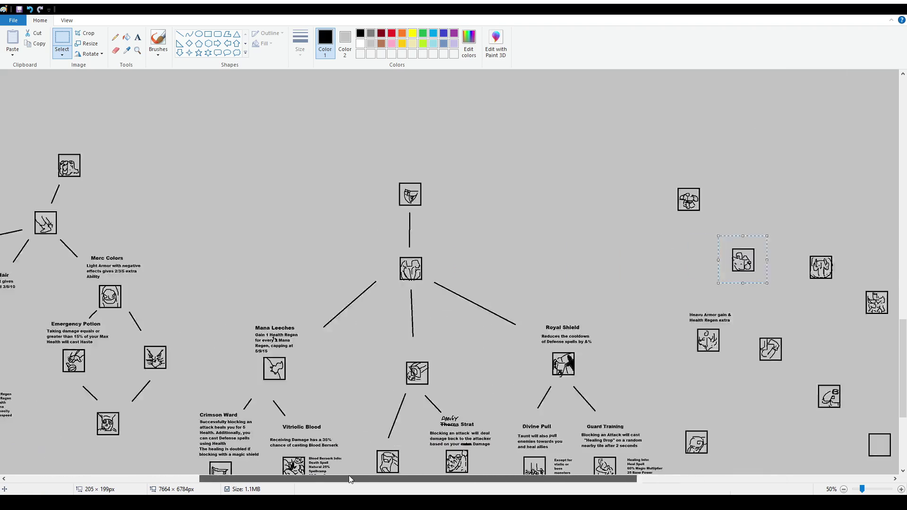
pyautogui.scroll(-1, 355, 479)
pyautogui.scroll(1, 632, 492)
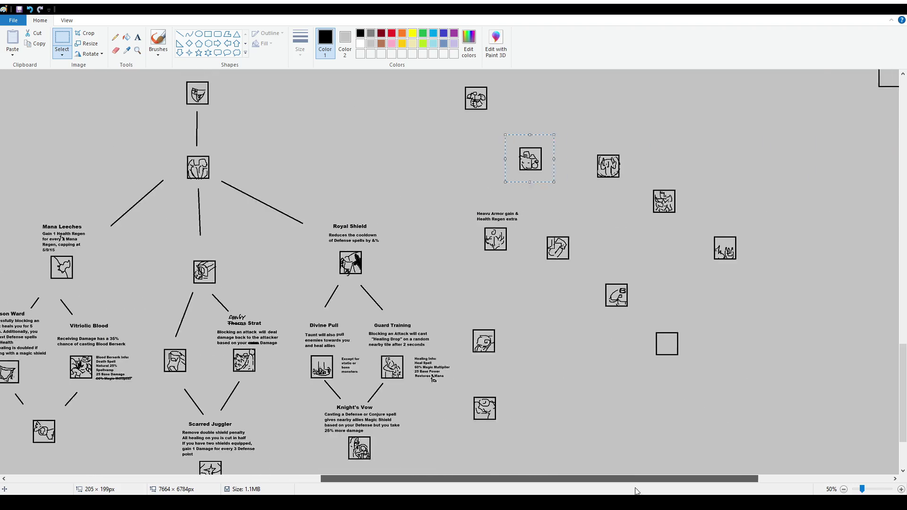
pyautogui.click(516, 314)
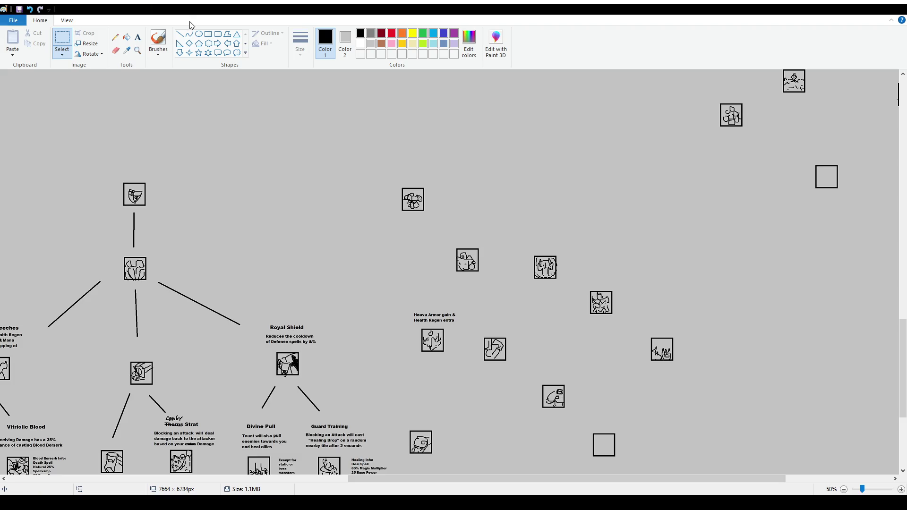
pyautogui.click(137, 38)
# - Type 'Carry Your Might' and 'Gain 1/2/4 Capacity for each point in Armor' above an icon
pyautogui.moveTo(438, 209); pyautogui.dragTo(530, 240)
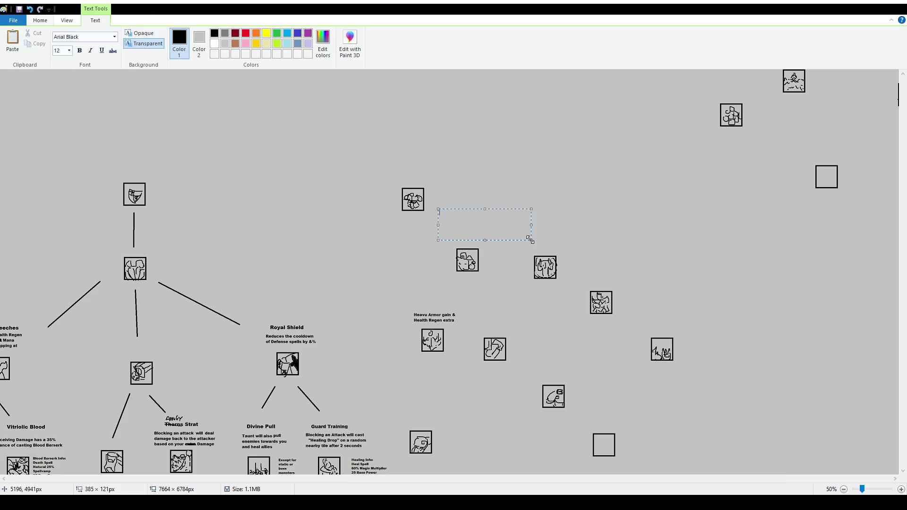
pyautogui.scroll(-2, 70, 51)
pyautogui.write('Carry Your Might')
pyautogui.write('12')
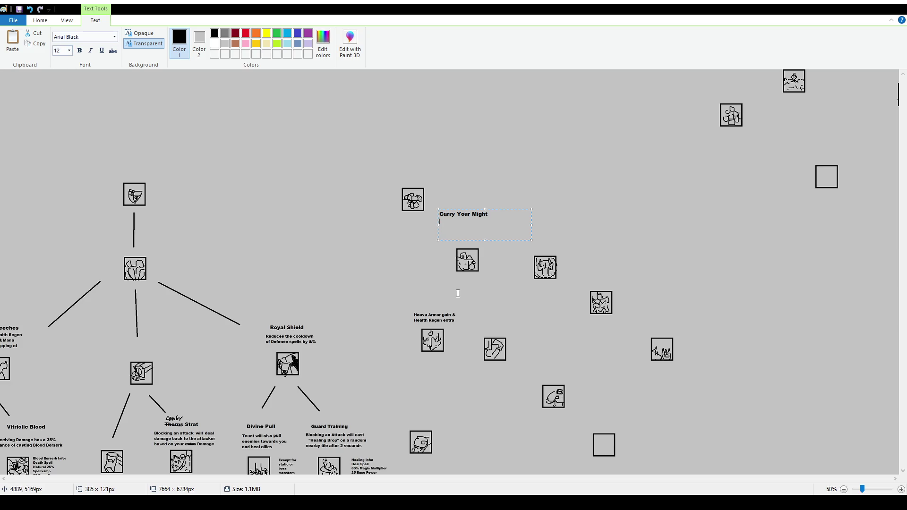
pyautogui.write('ain ')
pyautogui.write('3')
pyautogui.write('Capacity ')
pyautogui.write('for each po')
pyautogui.write('int in Armor')
pyautogui.moveTo(531, 225)
pyautogui.mouseDown()
pyautogui.moveTo(494, 228)
pyautogui.moveTo(478, 216)
pyautogui.mouseUp()
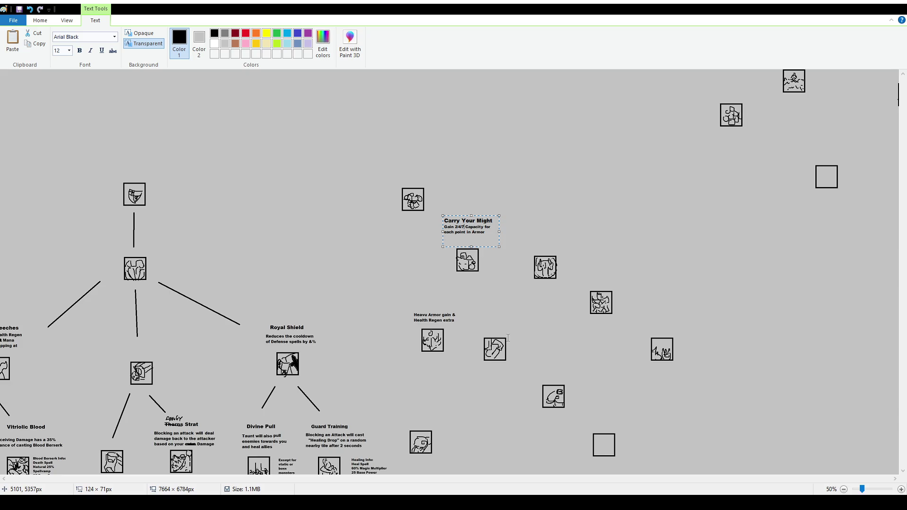
pyautogui.press('BackSpace')
pyautogui.press('BackSpace')
pyautogui.press('BackSpace')
pyautogui.write('1/2/4')
# - Commit the Carry Your Might caption and nudge it down toward its icon
pyautogui.moveTo(480, 216); pyautogui.dragTo(483, 220)
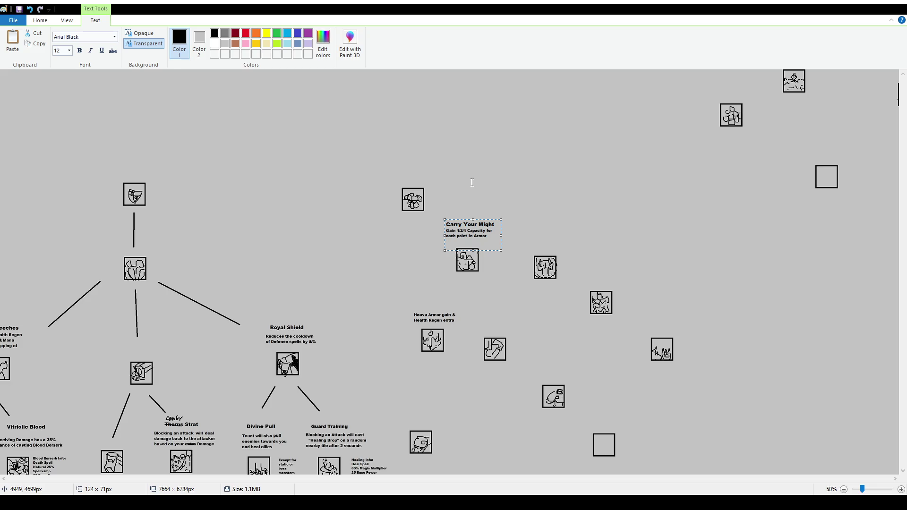
pyautogui.click(61, 43)
pyautogui.moveTo(444, 221)
pyautogui.mouseDown()
pyautogui.moveTo(514, 245)
pyautogui.moveTo(501, 239)
pyautogui.mouseUp()
pyautogui.click(501, 265)
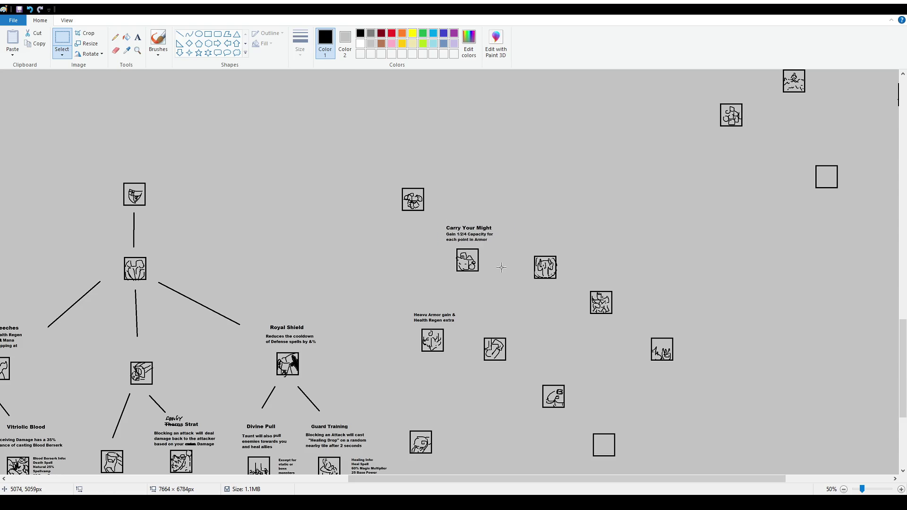
# - Delete the old Gain 1/2/4 description and move the Carry Your Might title up slightly
pyautogui.keyDown('ctrl'); pyautogui.scroll(1, 562, 284); pyautogui.keyUp('ctrl')
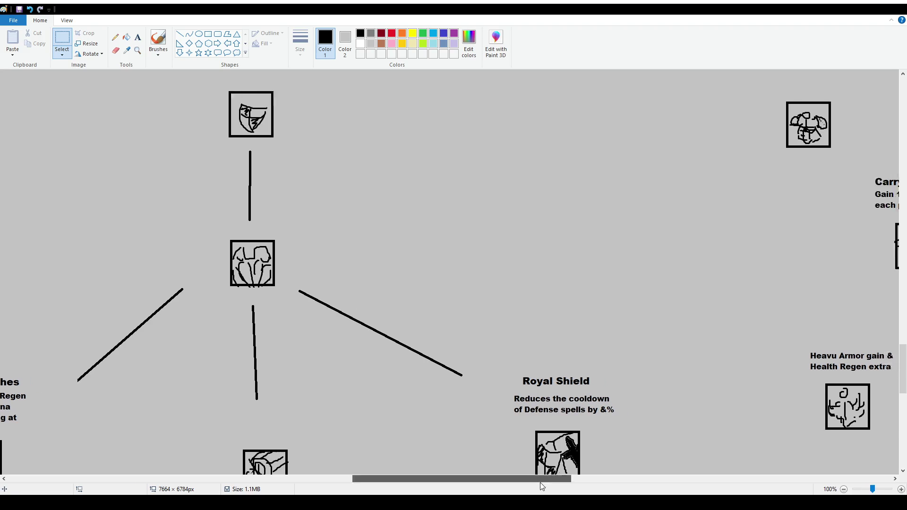
pyautogui.hscroll(10, 574, 432)
pyautogui.moveTo(240, 177); pyautogui.dragTo(359, 210)
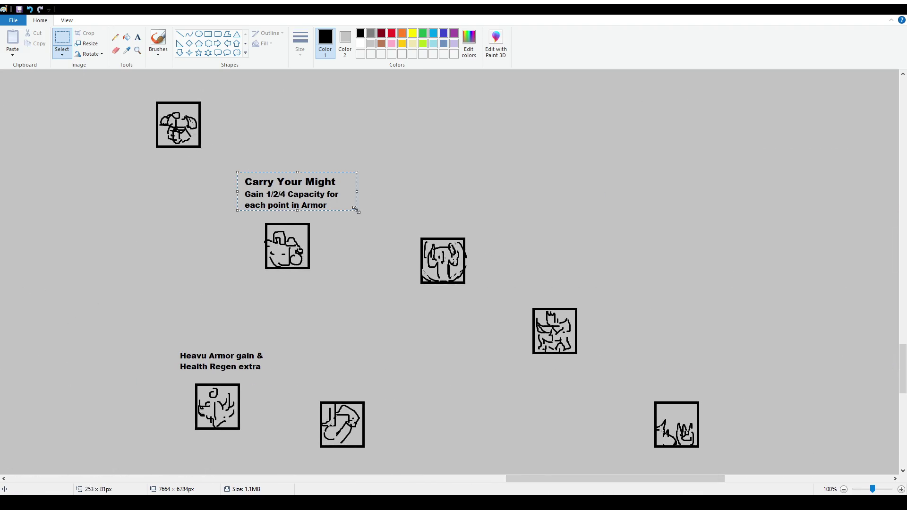
pyautogui.moveTo(239, 188); pyautogui.dragTo(358, 217)
pyautogui.press('Delete')
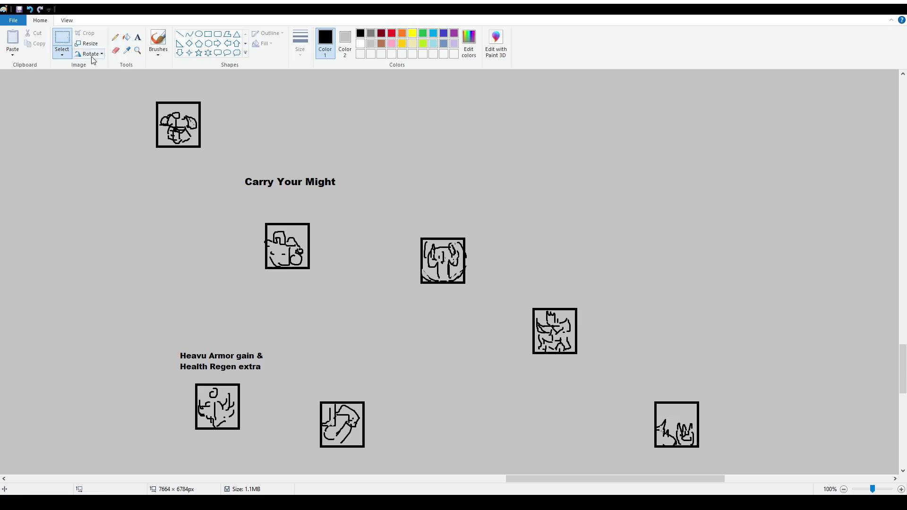
pyautogui.moveTo(231, 166)
pyautogui.mouseDown()
pyautogui.moveTo(376, 193)
pyautogui.moveTo(360, 175)
pyautogui.mouseUp()
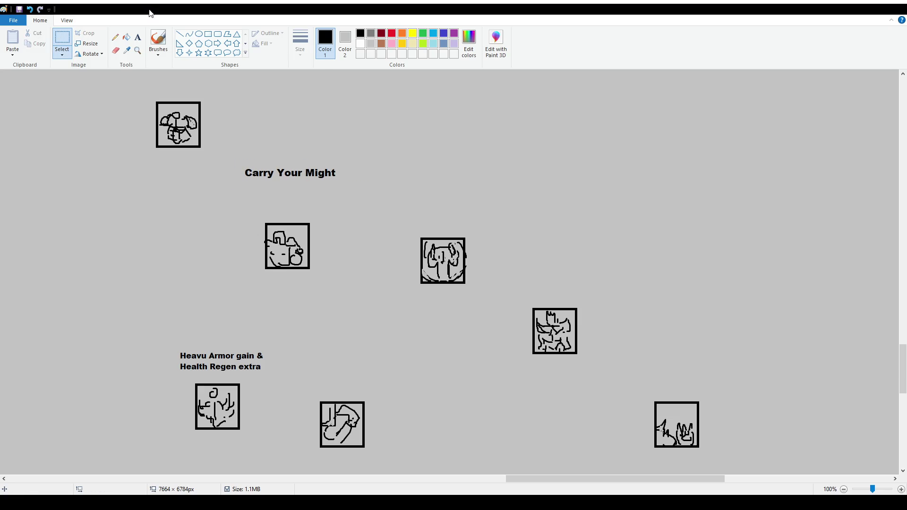
# - Type 'Gain 2 Capacity for each point in Armor, capping at 35' below the title
pyautogui.click(137, 37)
pyautogui.moveTo(241, 183); pyautogui.dragTo(366, 218)
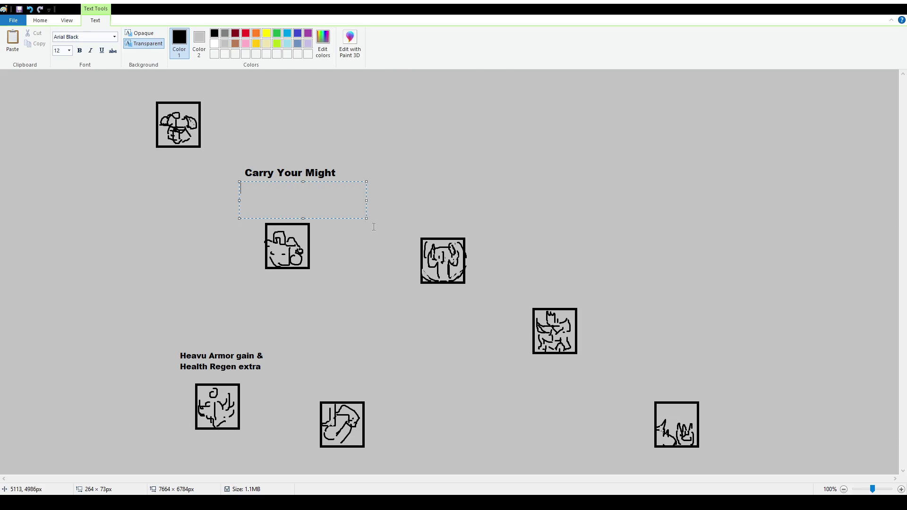
pyautogui.write('Gain 1')
pyautogui.press('BackSpace')
pyautogui.press('BackSpace')
pyautogui.write('2 Capacity for each point in Armor, capping at ')
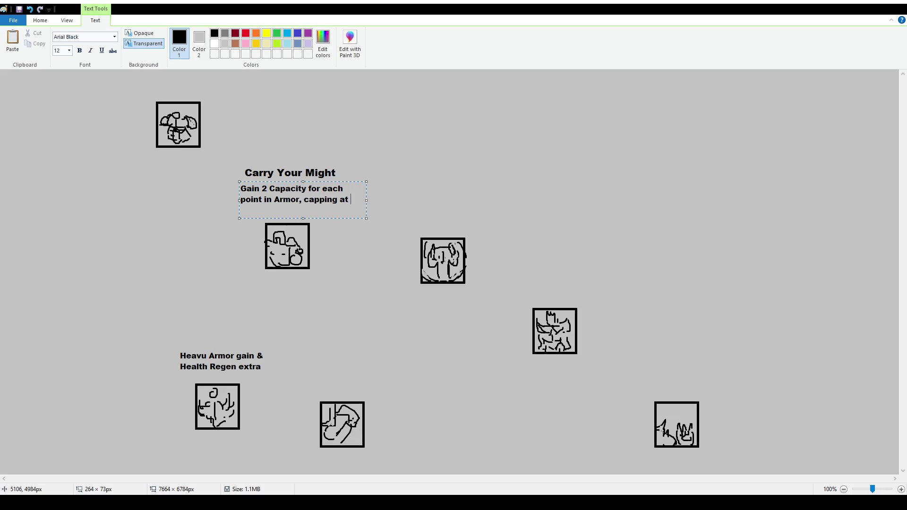
pyautogui.write('35')
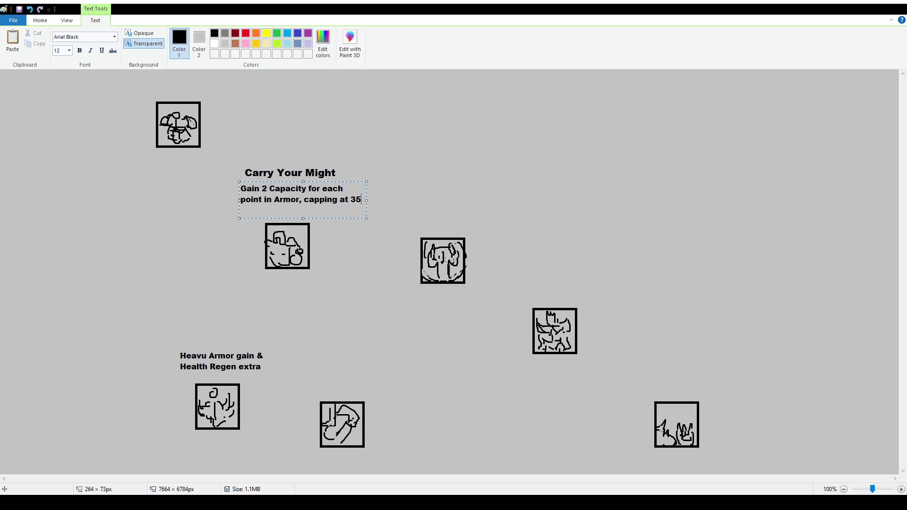
# - Enter the Carry Your Might cap values as 35/50/75, correcting the middle value from 45 to 50
pyautogui.write('/')
pyautogui.write('50/')
pyautogui.press('BackSpace')
pyautogui.press('BackSpace')
pyautogui.press('BackSpace')
pyautogui.write('45/')
pyautogui.write('75')
pyautogui.moveTo(258, 211); pyautogui.dragTo(254, 211)
pyautogui.write('50')
pyautogui.press('Delete')
pyautogui.click(287, 214)
pyautogui.press('Escape')
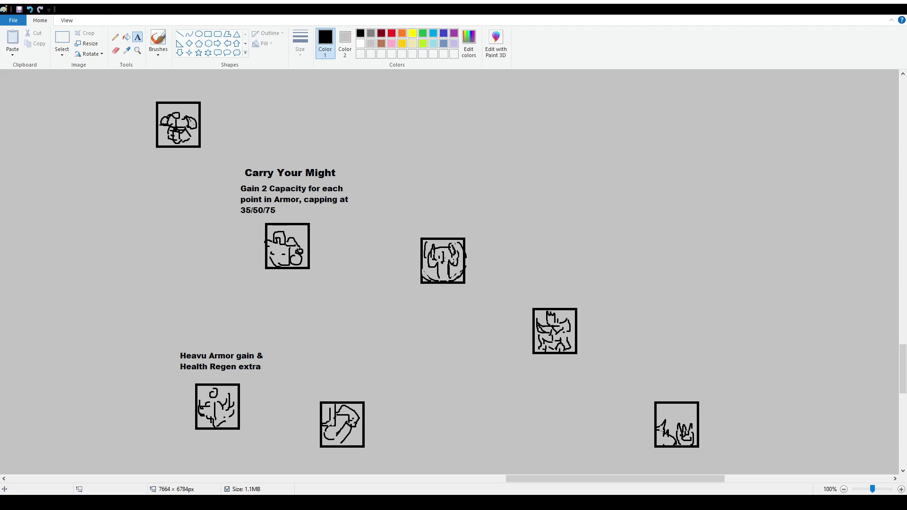
pyautogui.scroll(1, 307, 373)
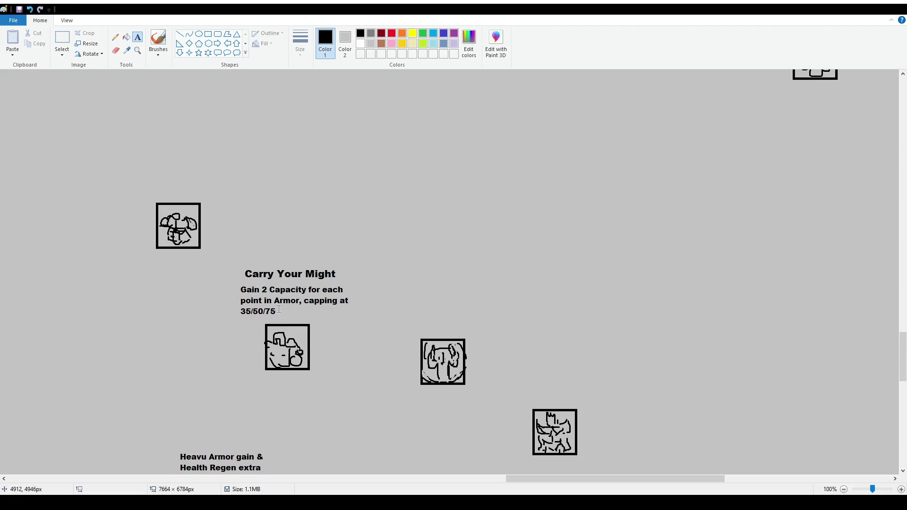
# - Select and delete the misspelled 'Heavu Armor' note
pyautogui.scroll(1, 332, 352)
pyautogui.scroll(-3, 332, 353)
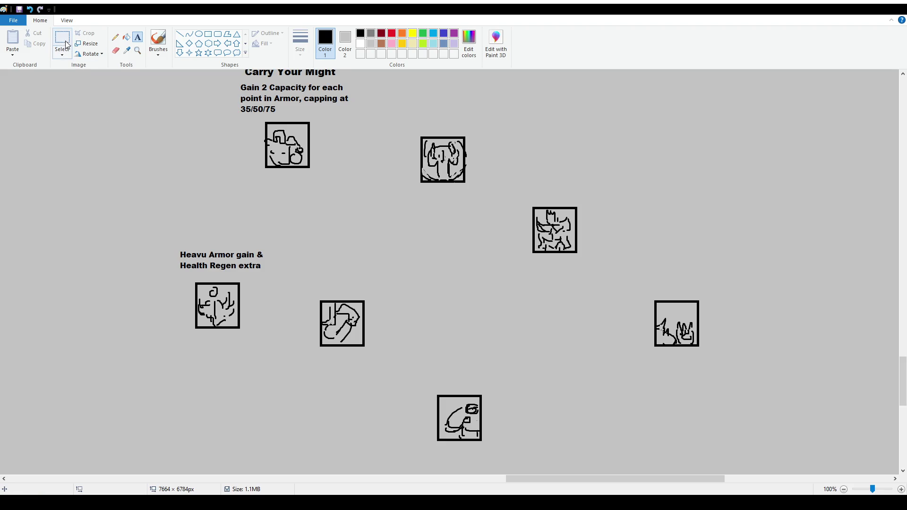
pyautogui.click(62, 37)
pyautogui.moveTo(172, 241); pyautogui.dragTo(274, 274)
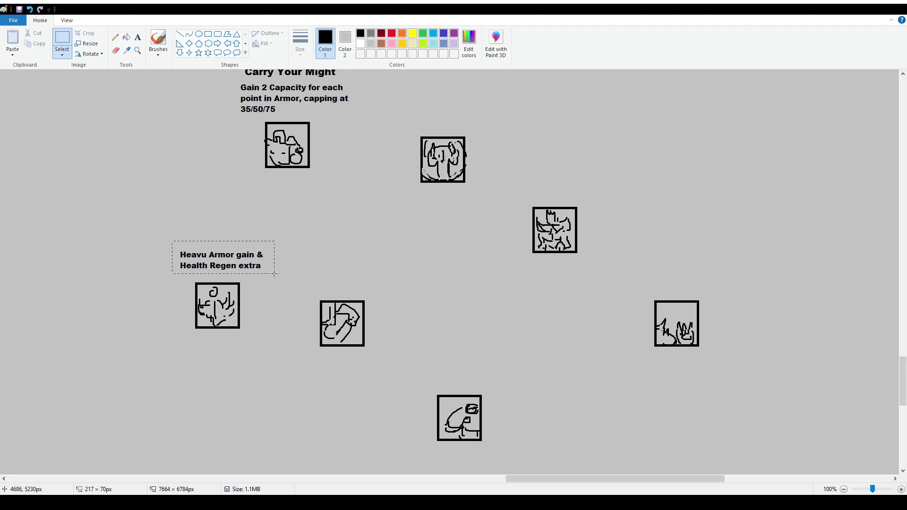
pyautogui.press('Delete')
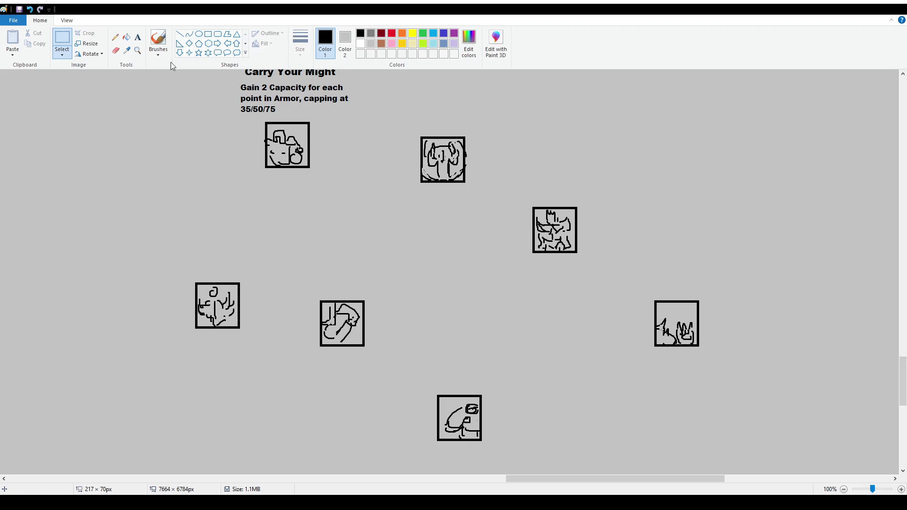
# - Add the caption 'Heavy Armor gain 1/2/4 extra Health Regen' above the lower-left icon
pyautogui.click(137, 37)
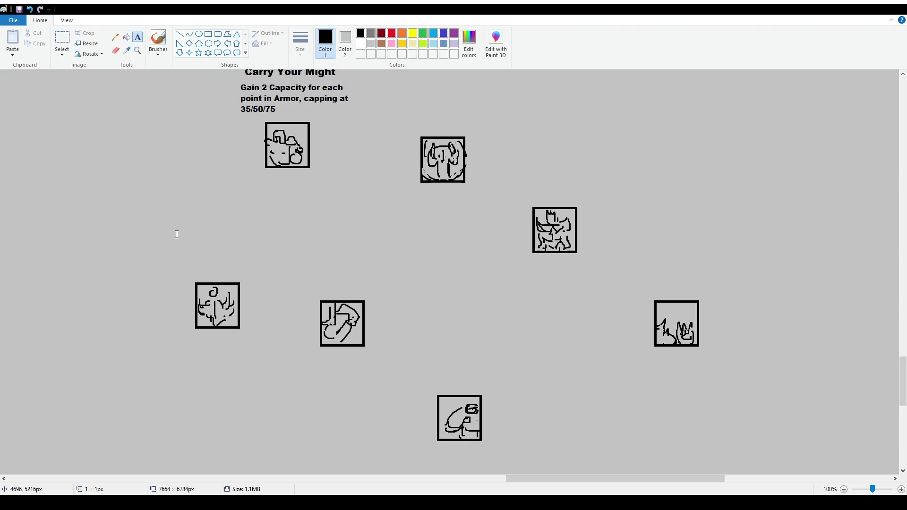
pyautogui.moveTo(175, 233); pyautogui.dragTo(281, 272)
pyautogui.write('Heavy Armor')
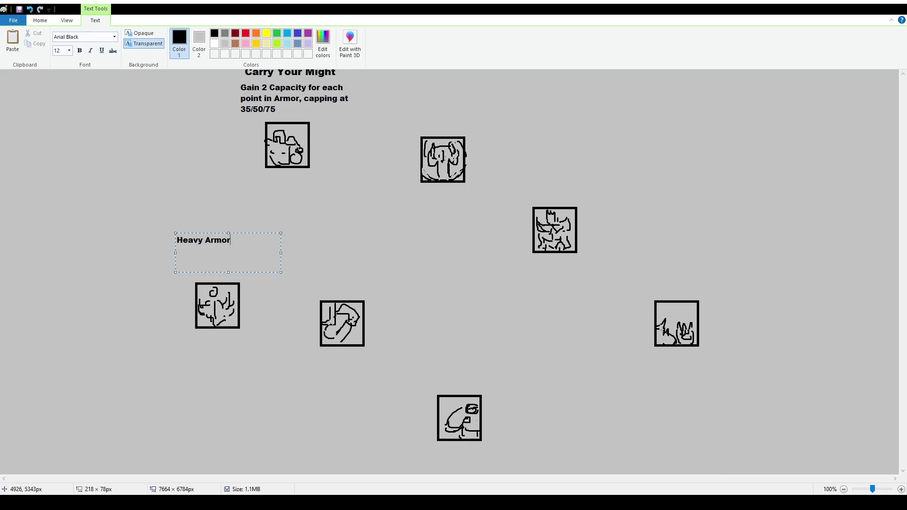
pyautogui.write('gain')
pyautogui.write('/2/5')
pyautogui.press('BackSpace')
pyautogui.write('4 extra Health Regen')
pyautogui.click(293, 265)
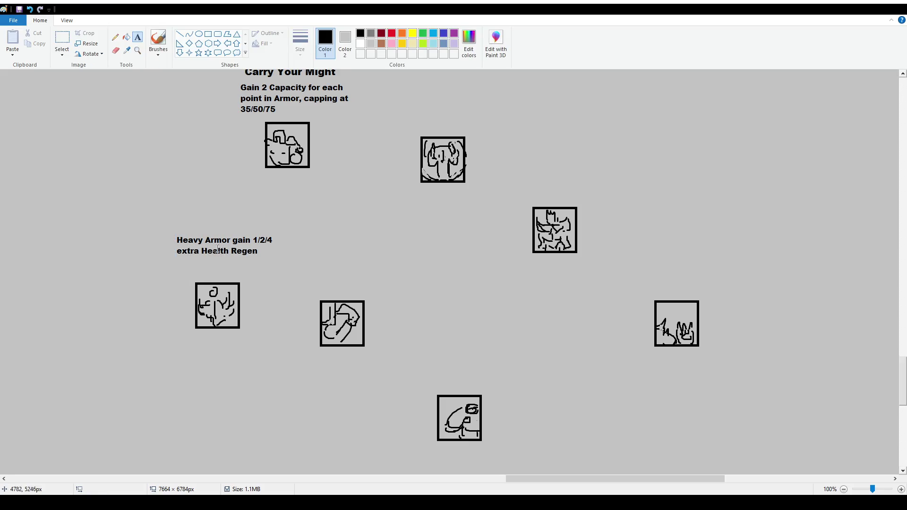
# - Move the new Heavy Armor note slightly down into place
pyautogui.click(62, 40)
pyautogui.moveTo(171, 229)
pyautogui.mouseDown()
pyautogui.moveTo(304, 264)
pyautogui.moveTo(288, 261)
pyautogui.mouseUp()
pyautogui.click(395, 269)
pyautogui.scroll(-1, 387, 315)
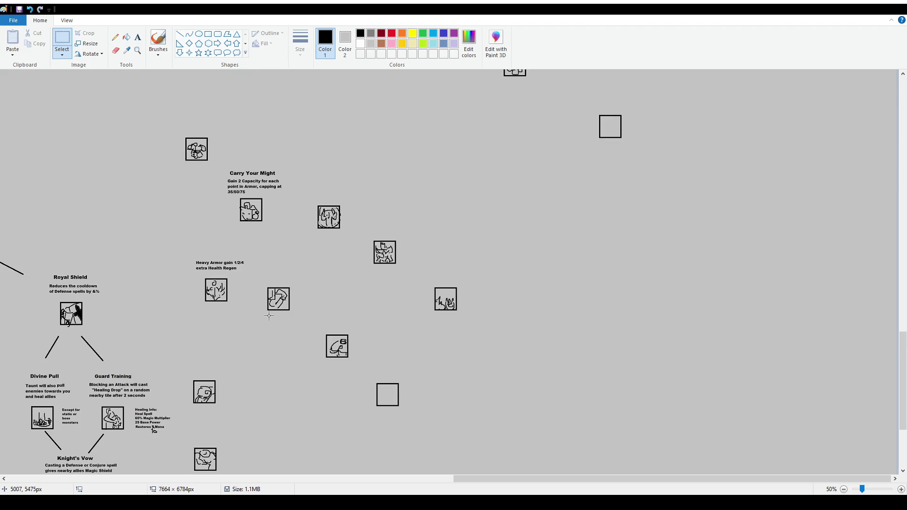
pyautogui.scroll(-2, 255, 204)
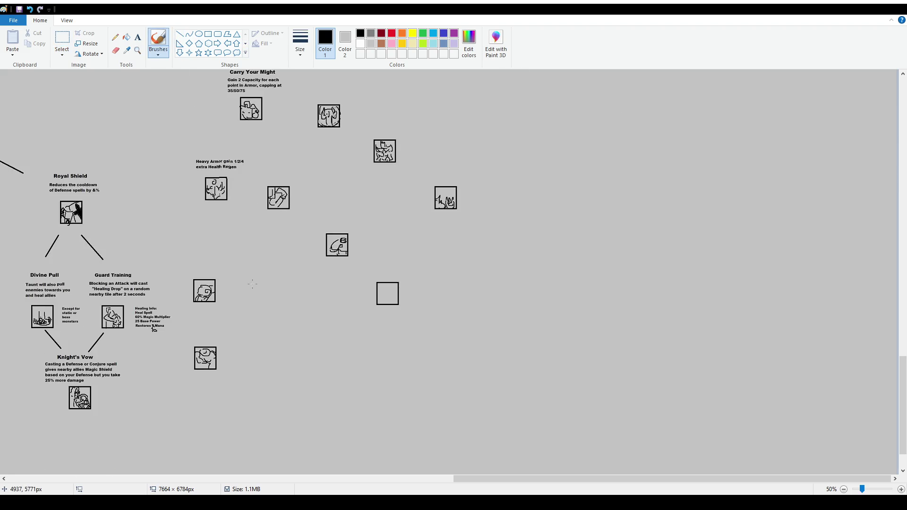
pyautogui.scroll(2, 360, 274)
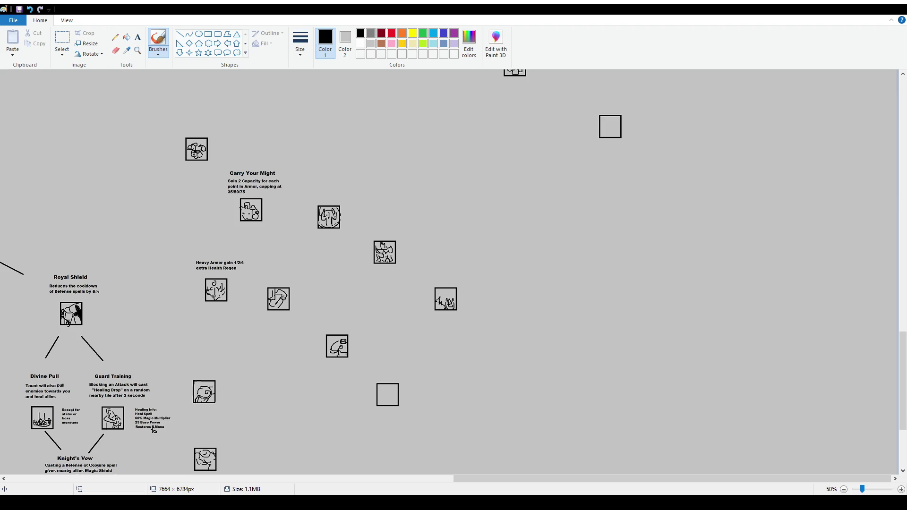
# - Select the icon cluster around Carry Your Might and shift it slightly right
pyautogui.click(62, 42)
pyautogui.scroll(-1, 278, 354)
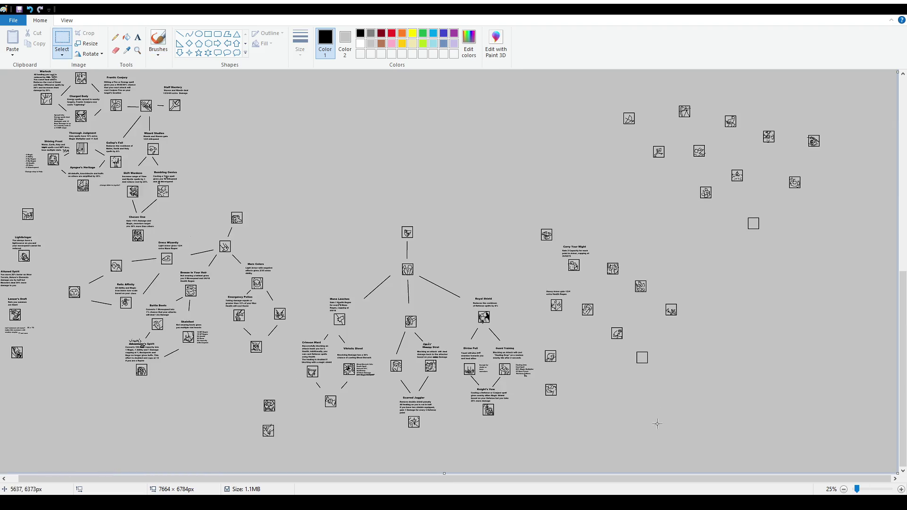
pyautogui.moveTo(618, 336)
pyautogui.mouseDown()
pyautogui.moveTo(539, 310)
pyautogui.moveTo(539, 302)
pyautogui.mouseUp()
pyautogui.moveTo(537, 221); pyautogui.dragTo(688, 430)
pyautogui.moveTo(664, 341)
pyautogui.mouseDown()
pyautogui.moveTo(698, 344)
pyautogui.moveTo(703, 385)
pyautogui.mouseUp()
# - Place a copy of the empty square frame beside the lower-left icon and move a neighbouring icon up-right
pyautogui.hotkey('ctrl', 'c')
pyautogui.hotkey('ctrl', 'v')
pyautogui.moveTo(11, 85)
pyautogui.mouseDown()
pyautogui.moveTo(615, 400)
pyautogui.moveTo(619, 364)
pyautogui.mouseUp()
pyautogui.moveTo(574, 346)
pyautogui.mouseDown()
pyautogui.moveTo(630, 381)
pyautogui.moveTo(600, 362)
pyautogui.mouseUp()
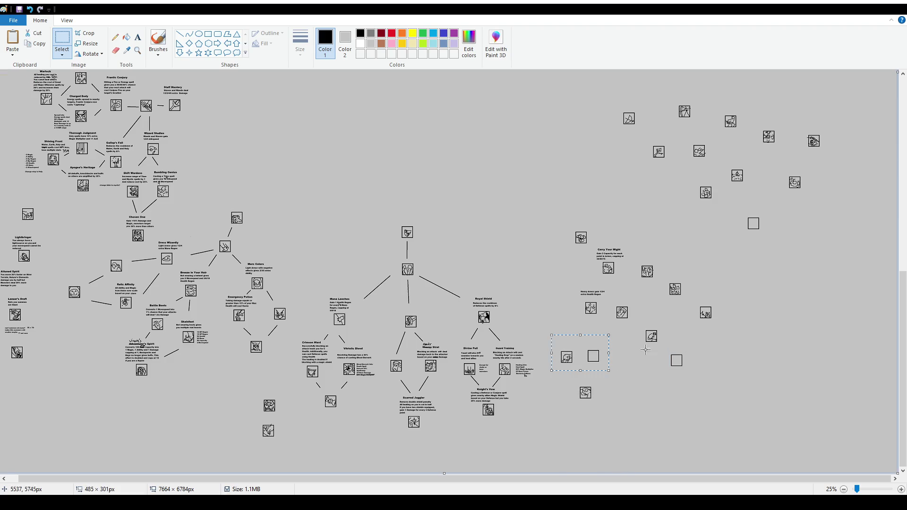
pyautogui.moveTo(639, 319)
pyautogui.mouseDown()
pyautogui.moveTo(671, 355)
pyautogui.moveTo(668, 326)
pyautogui.moveTo(700, 382)
pyautogui.mouseUp()
# - Paste two more empty square frames into the cluster and move another icon up-right
pyautogui.hotkey('ctrl', 'c')
pyautogui.hotkey('ctrl', 'v')
pyautogui.moveTo(13, 90); pyautogui.dragTo(639, 351)
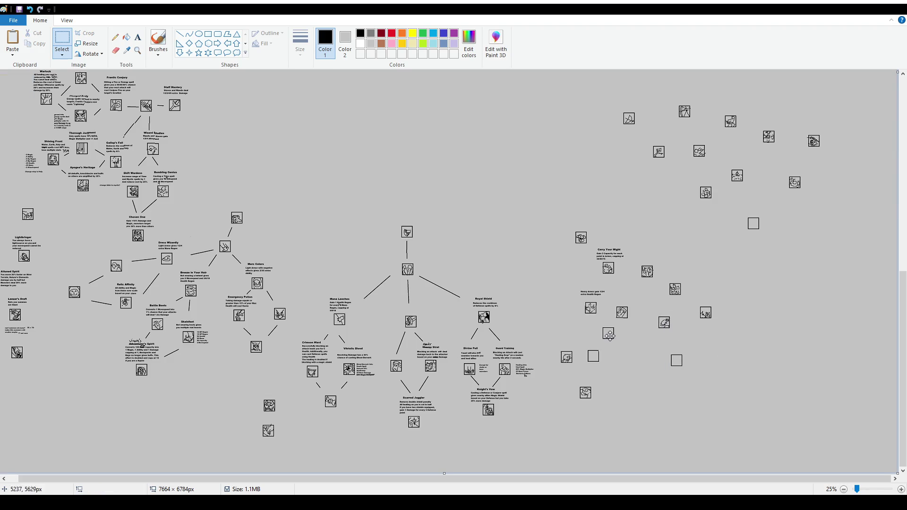
pyautogui.moveTo(665, 277)
pyautogui.mouseDown()
pyautogui.moveTo(693, 303)
pyautogui.moveTo(703, 267)
pyautogui.mouseUp()
pyautogui.hotkey('ctrl', 'v')
pyautogui.moveTo(13, 91); pyautogui.dragTo(682, 300)
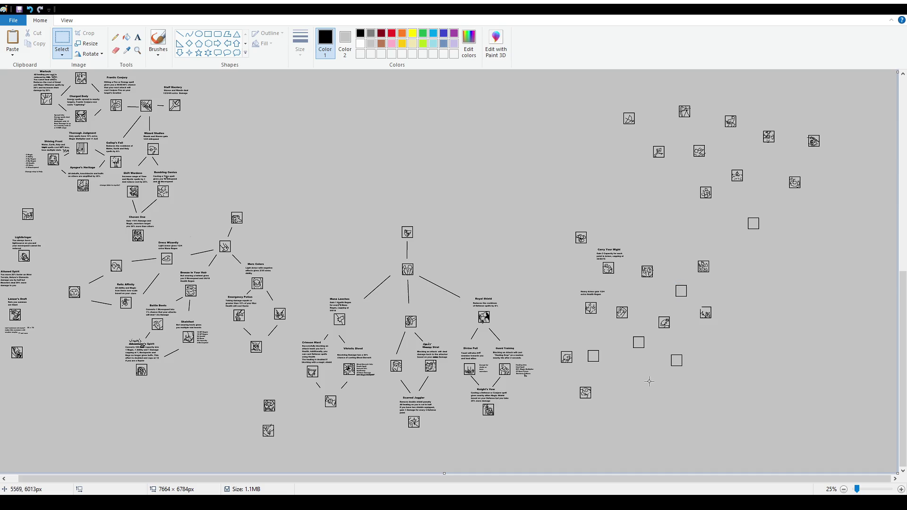
# - Move the Heavy Armor text and its icon to the left
pyautogui.keyDown('ctrl'); pyautogui.scroll(1, 699, 369); pyautogui.keyUp('ctrl')
pyautogui.scroll(-3, 697, 393)
pyautogui.scroll(-3, 697, 392)
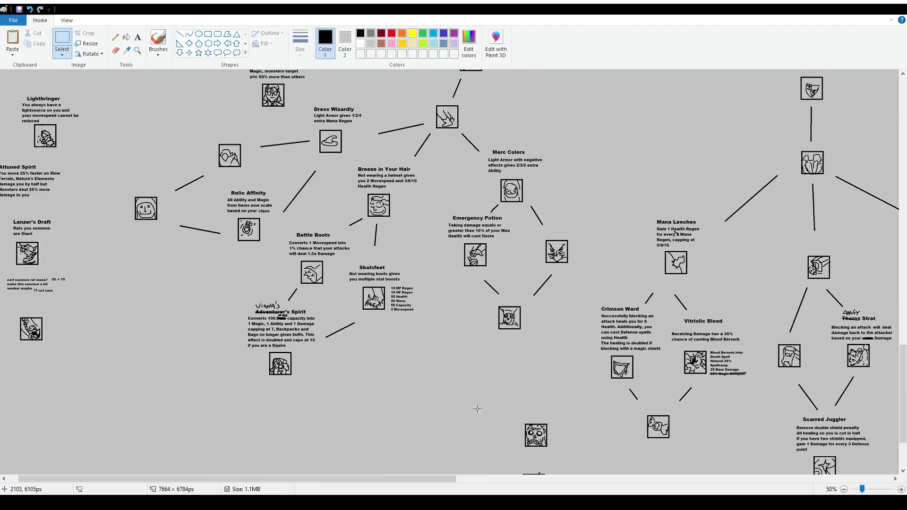
pyautogui.hscroll(10, 696, 392)
pyautogui.scroll(2, 487, 201)
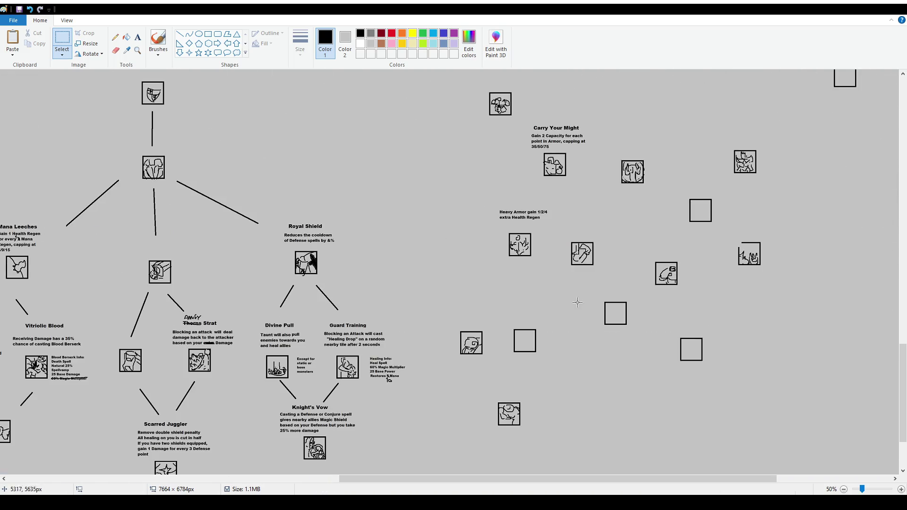
pyautogui.moveTo(487, 200)
pyautogui.mouseDown()
pyautogui.moveTo(560, 271)
pyautogui.moveTo(517, 260)
pyautogui.mouseUp()
# - Nudge three unconnected icons on the right up and to the right
pyautogui.moveTo(558, 226)
pyautogui.mouseDown()
pyautogui.moveTo(615, 274)
pyautogui.moveTo(597, 250)
pyautogui.mouseUp()
pyautogui.moveTo(612, 151)
pyautogui.mouseDown()
pyautogui.moveTo(660, 196)
pyautogui.moveTo(654, 151)
pyautogui.mouseUp()
pyautogui.click(785, 196)
pyautogui.moveTo(733, 232); pyautogui.dragTo(792, 284)
pyautogui.moveTo(751, 255); pyautogui.dragTo(781, 241)
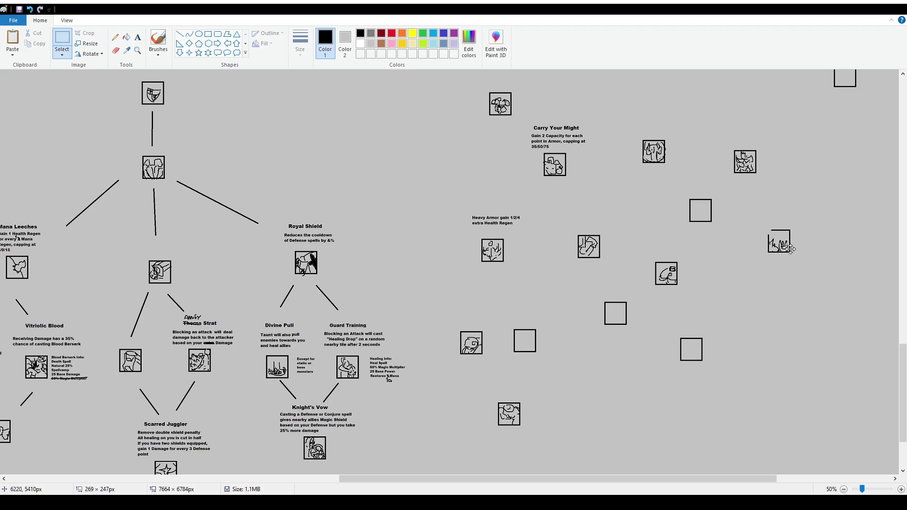
pyautogui.click(709, 321)
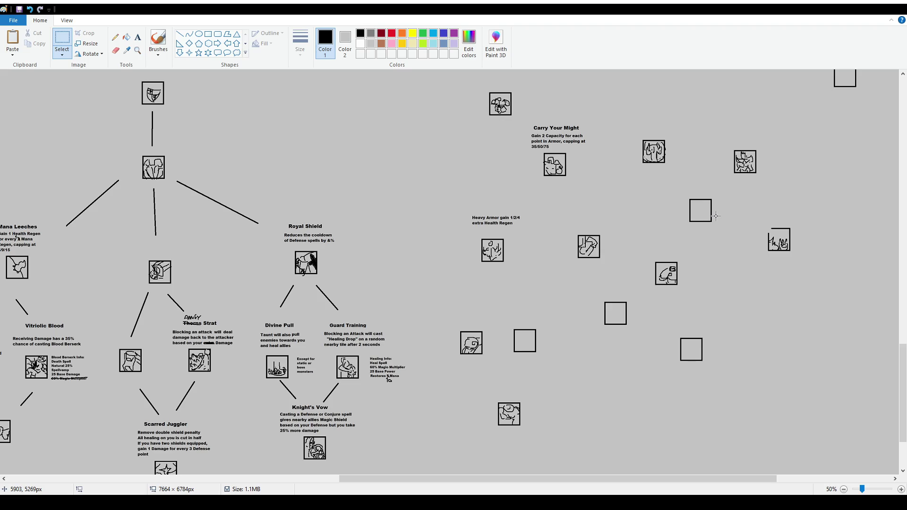
# - Pick the straight Line shape in the Shapes gallery
pyautogui.click(180, 34)
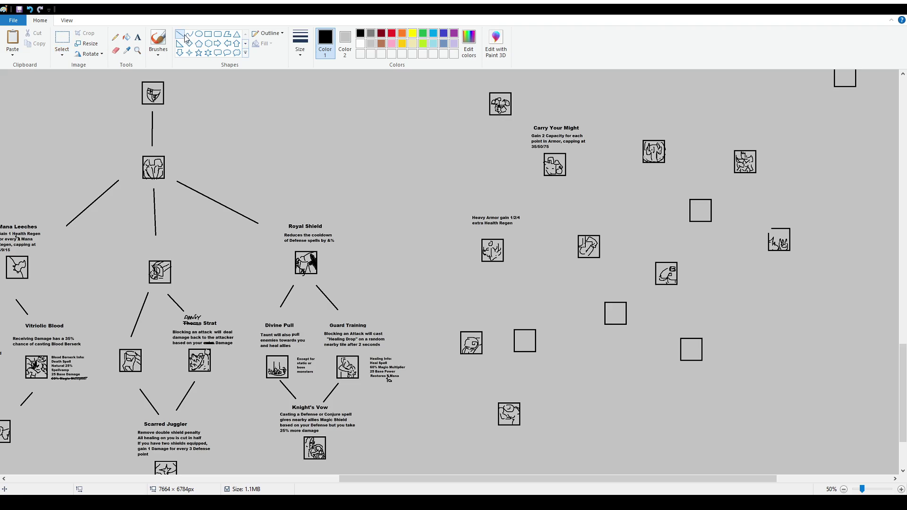
# - Draw a vertical connector below the top icon and undo an accidental move of that icon
pyautogui.scroll(3, 539, 273)
pyautogui.moveTo(492, 228); pyautogui.dragTo(489, 296)
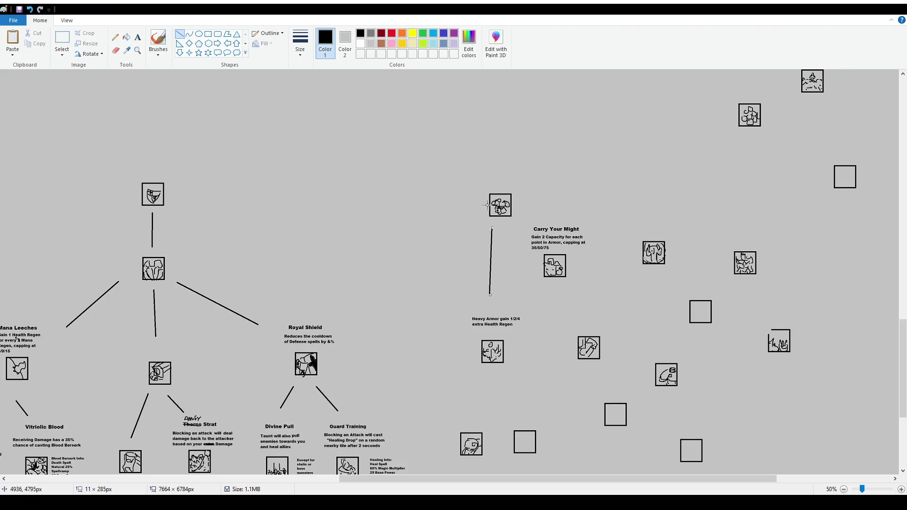
pyautogui.click(61, 40)
pyautogui.moveTo(515, 181)
pyautogui.mouseDown()
pyautogui.moveTo(475, 220)
pyautogui.moveTo(476, 191)
pyautogui.moveTo(488, 192)
pyautogui.mouseUp()
pyautogui.click(632, 195)
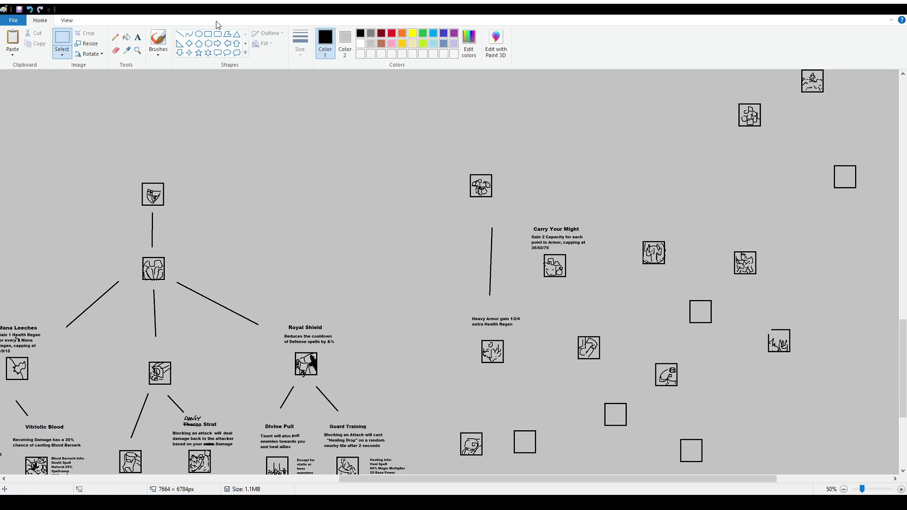
pyautogui.click(179, 34)
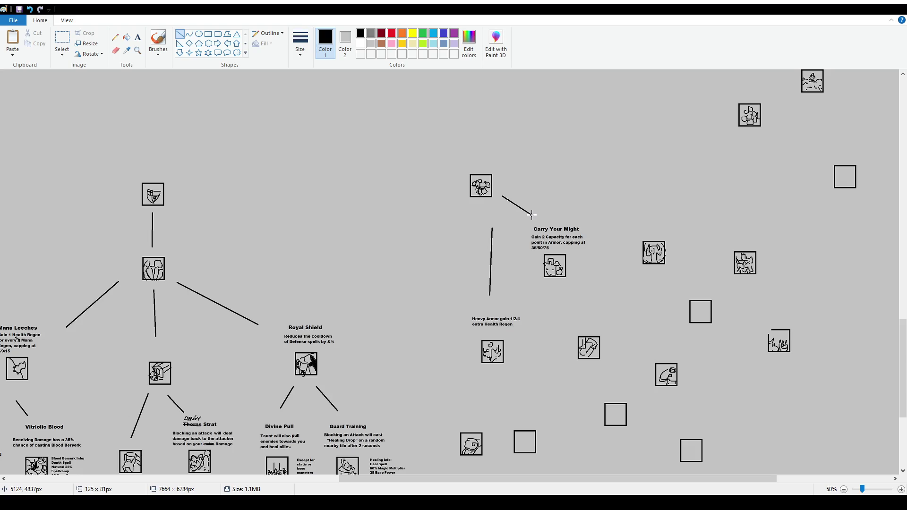
pyautogui.hotkey('ctrl', 'z')
pyautogui.hotkey('ctrl', 'z')
# - Draw connectors from the top icon to Carry Your Might and from Carry Your Might to Heavy Armor
pyautogui.moveTo(517, 220); pyautogui.dragTo(529, 229)
pyautogui.moveTo(541, 282); pyautogui.dragTo(526, 302)
pyautogui.scroll(-3, 656, 317)
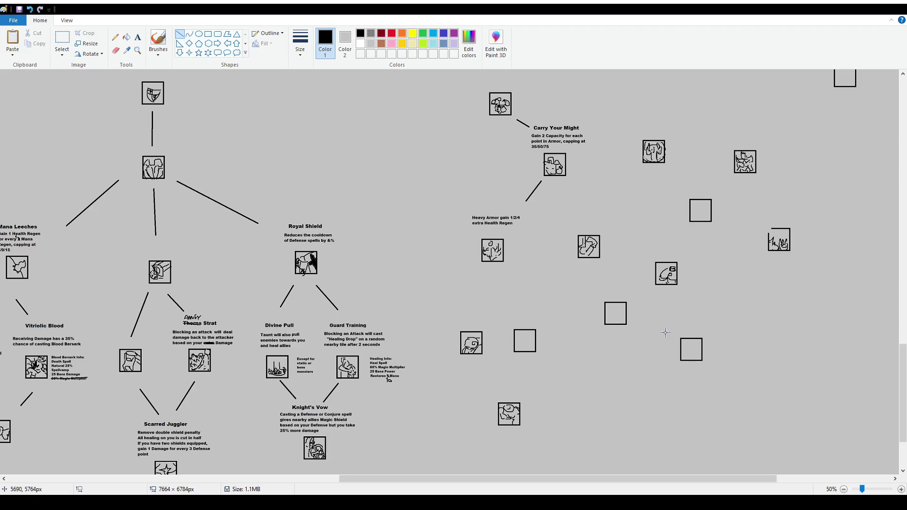
pyautogui.moveTo(616, 478); pyautogui.dragTo(684, 479)
pyautogui.click(62, 42)
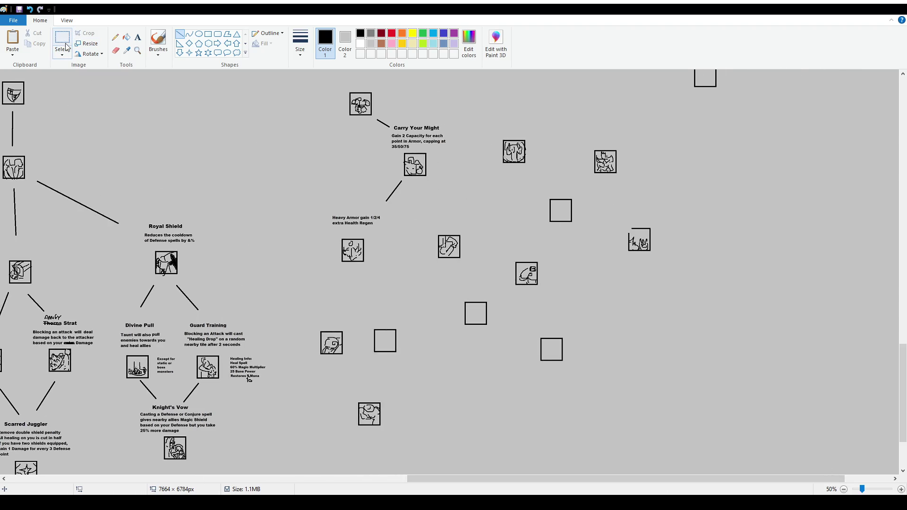
# - Drag the right-hand icon groups and a single icon slightly rightward to spread the cluster apart
pyautogui.moveTo(426, 225); pyautogui.dragTo(598, 388)
pyautogui.moveTo(562, 348); pyautogui.dragTo(574, 358)
pyautogui.click(677, 340)
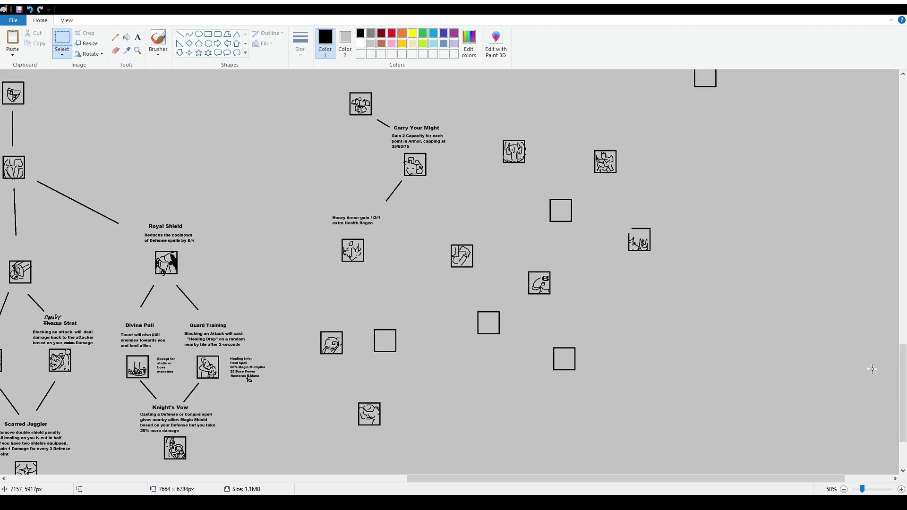
pyautogui.moveTo(652, 251); pyautogui.dragTo(661, 249)
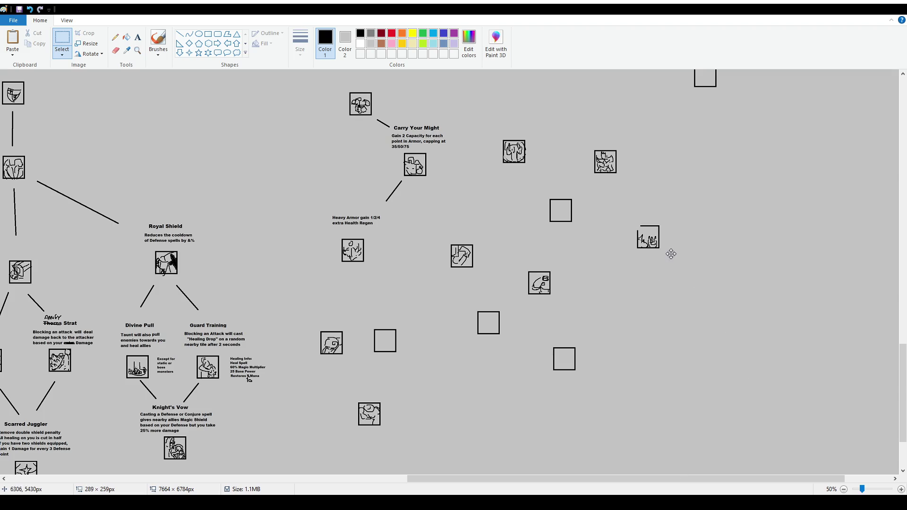
pyautogui.click(586, 208)
pyautogui.moveTo(491, 135); pyautogui.dragTo(729, 263)
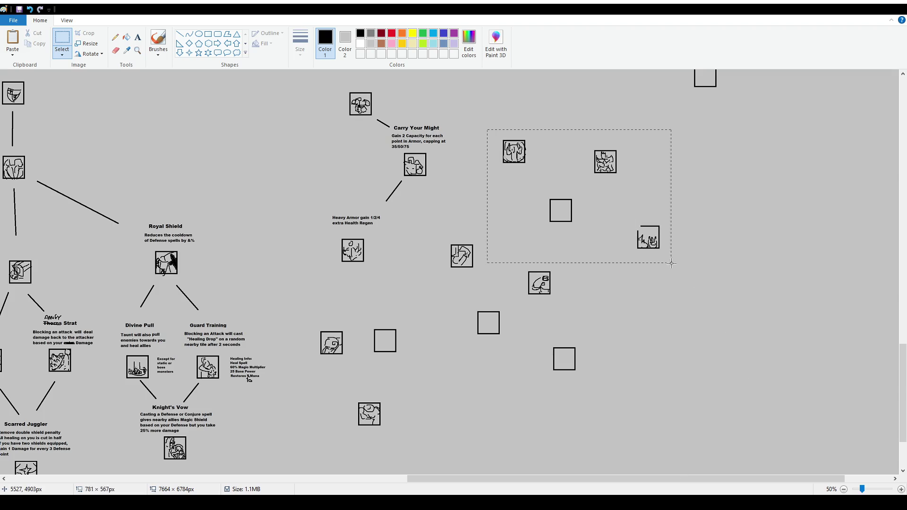
pyautogui.moveTo(657, 251); pyautogui.dragTo(668, 247)
pyautogui.click(700, 315)
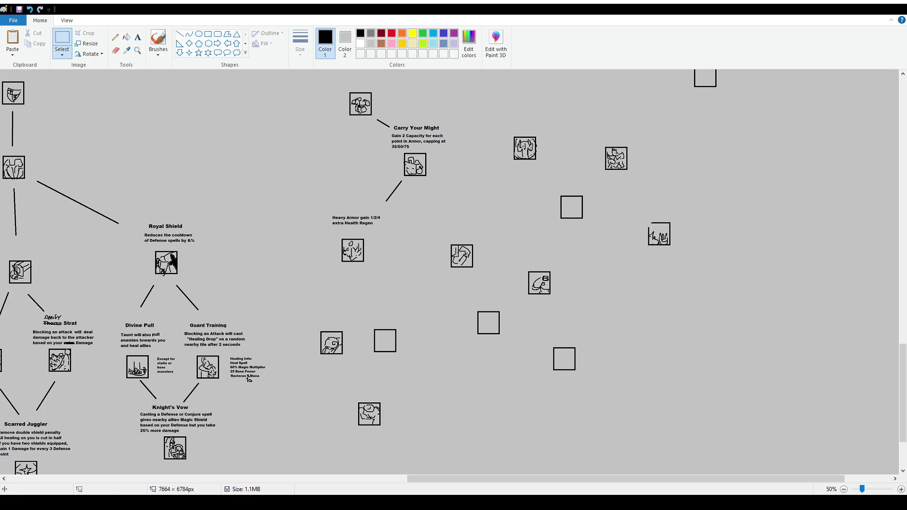